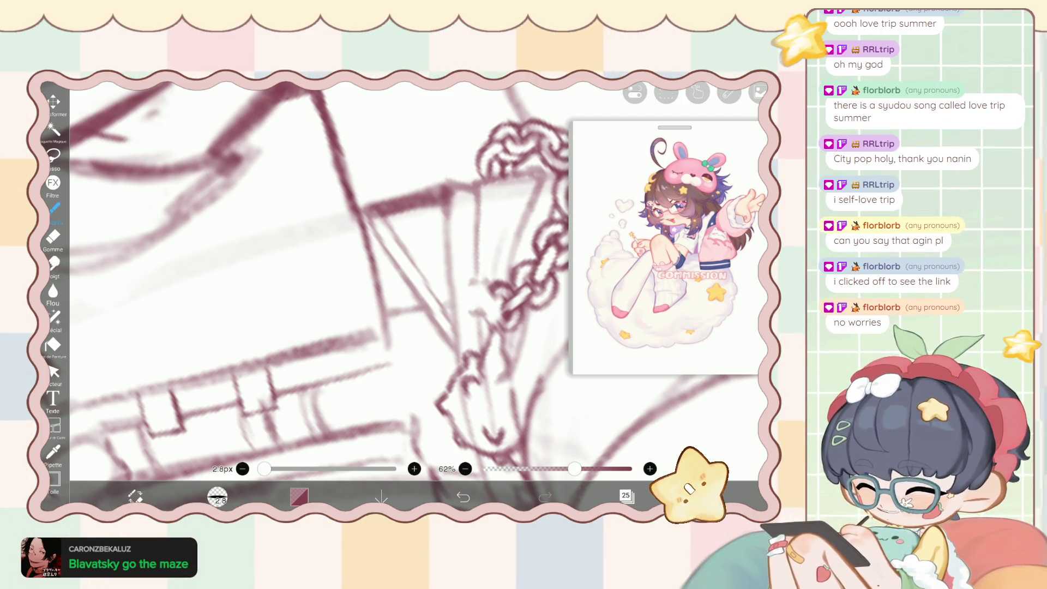
Collapse the Dossier folder in the Layers panel and make layer 29 the working layer.
scroll(319, 281, "down", 5)
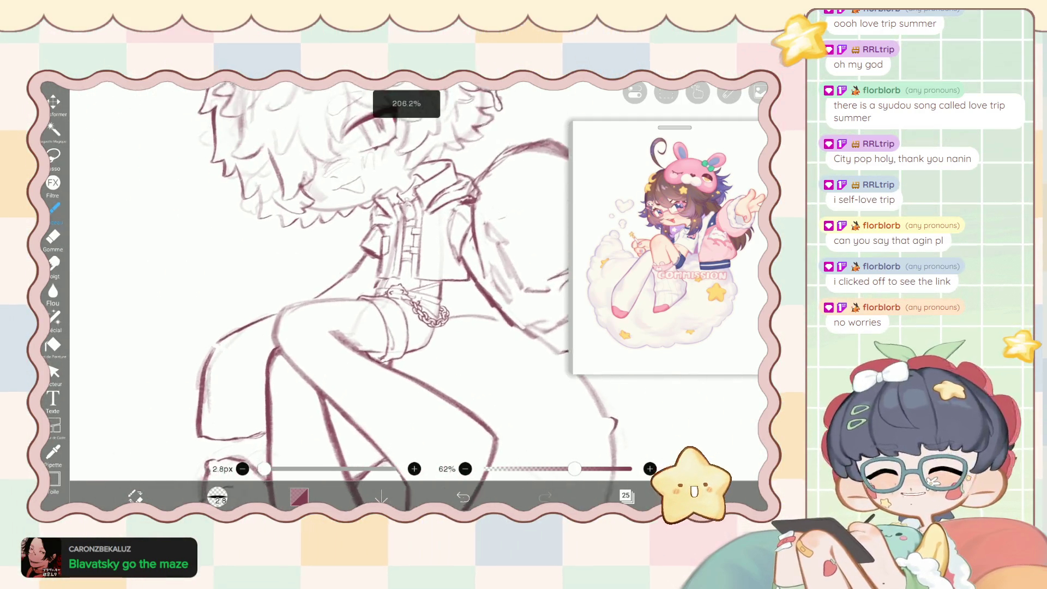
scroll(414, 305, "up", 5)
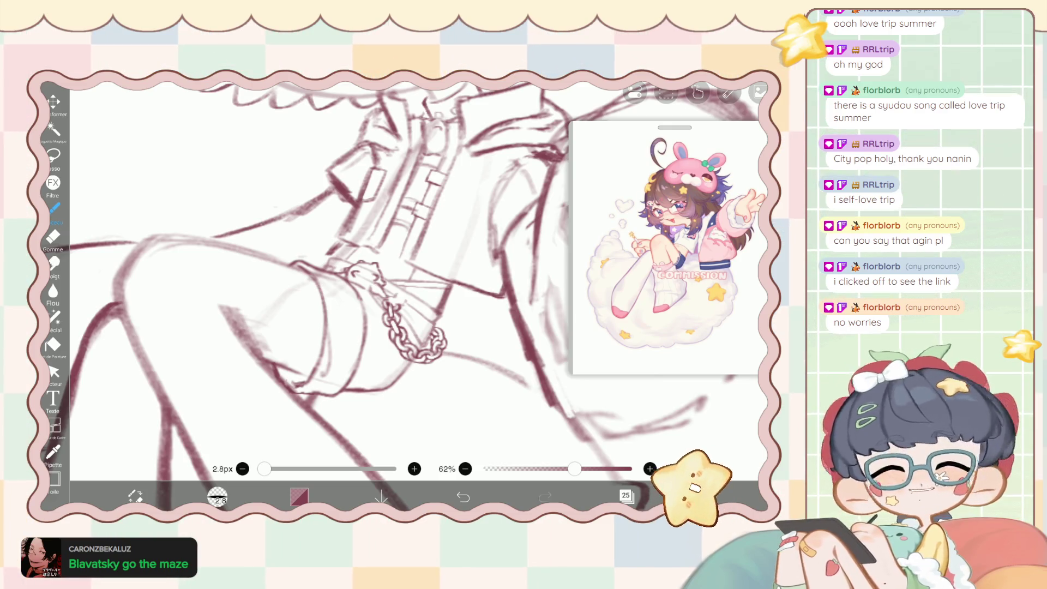
scroll(382, 284, "down", 3)
scroll(327, 284, "down", 1)
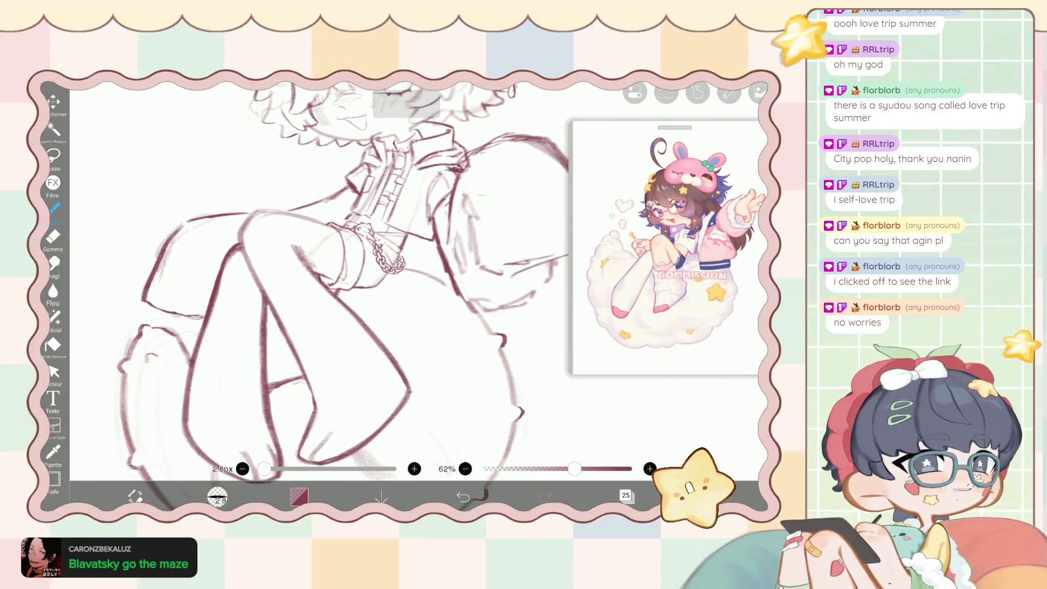
left_click(626, 495)
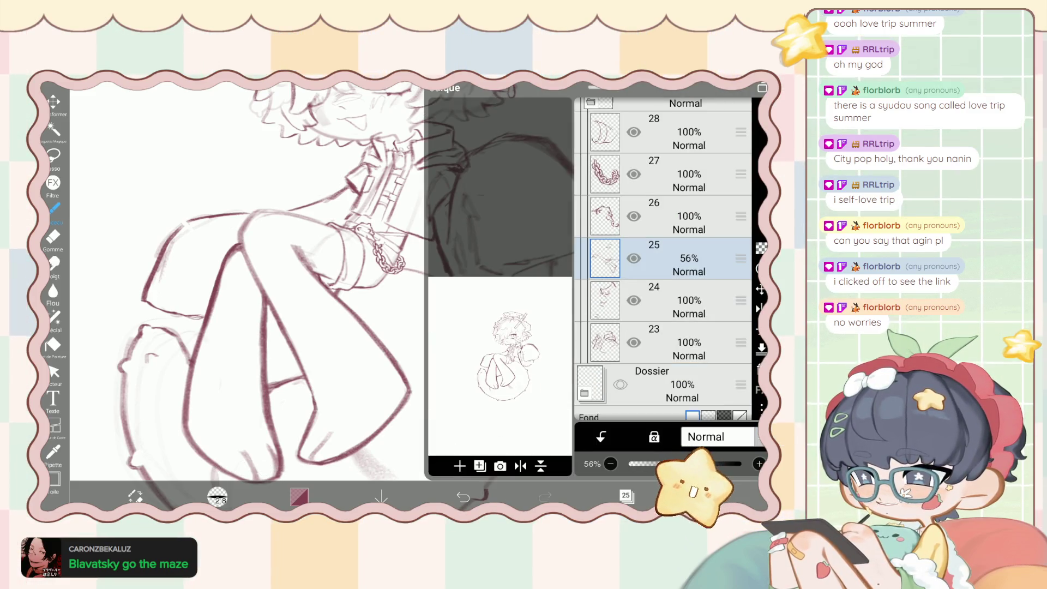
scroll(663, 256, "up", 3)
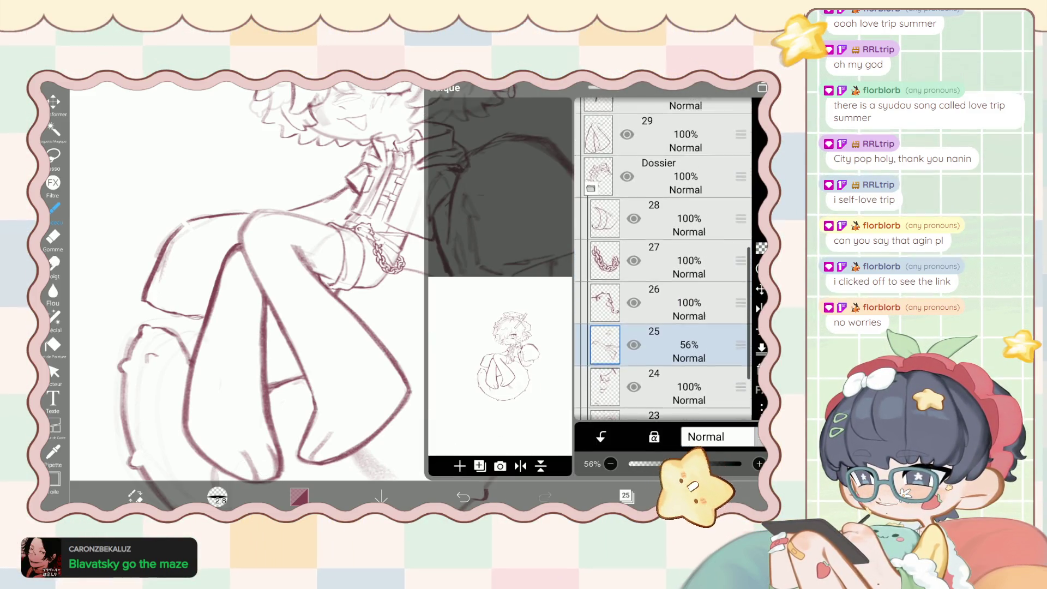
left_click(658, 187)
scroll(663, 256, "up", 2)
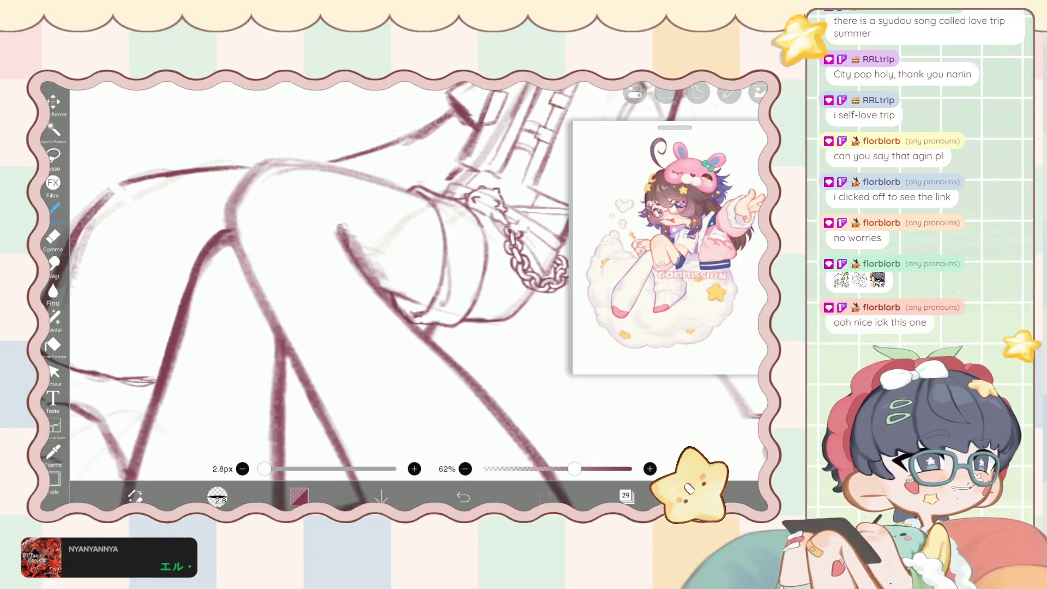
left_click(626, 495)
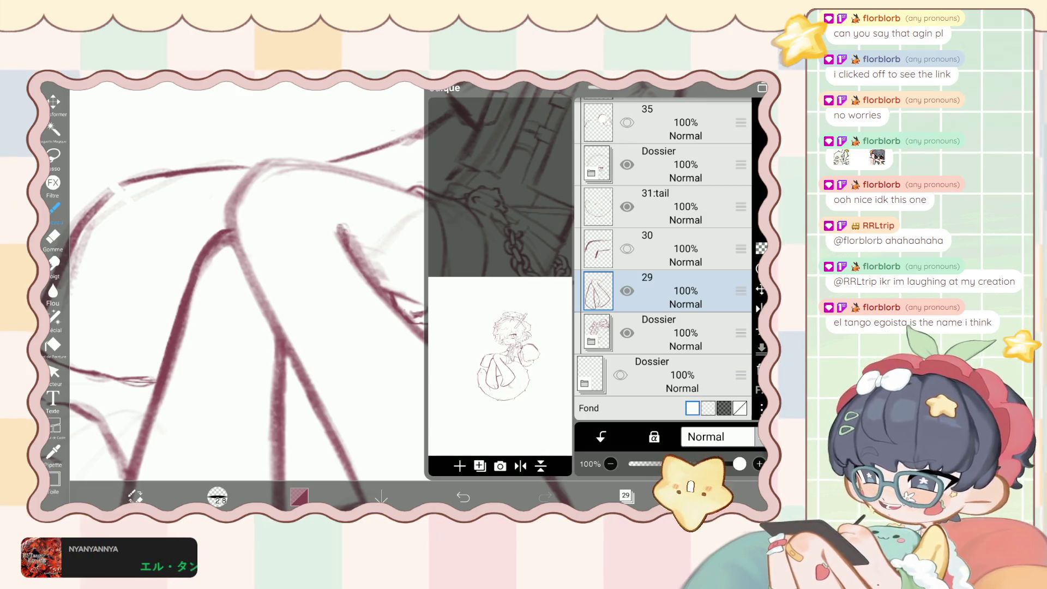
Close the layer list with layer 29 selected and switch to the eraser.
left_click(53, 236)
Enlarge the eraser to 7.2 px.
left_click_drag(266, 469, 267, 468)
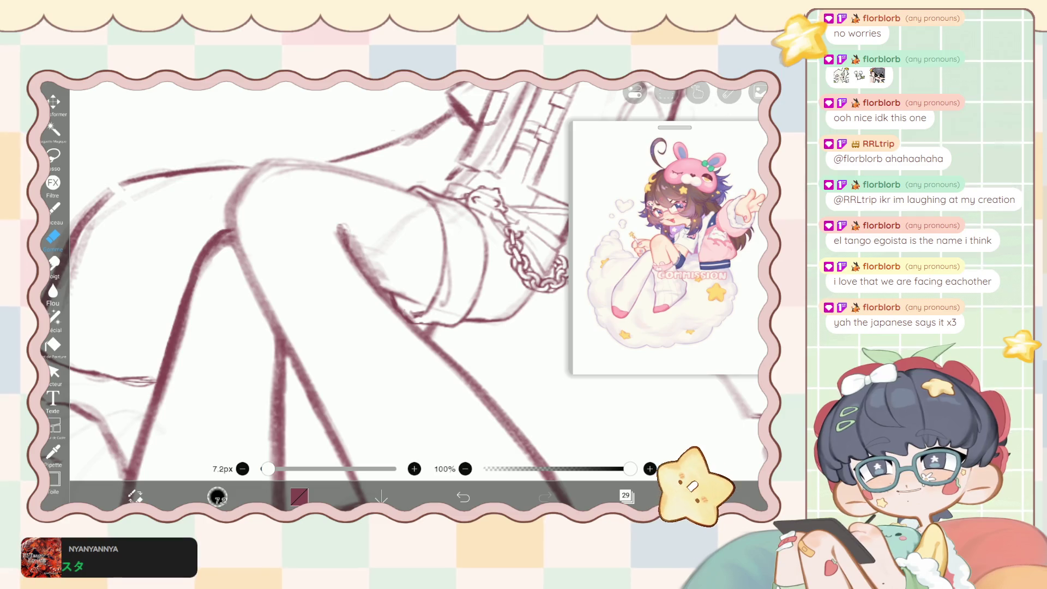
Erase a stray sketch line near the leg.
left_click_drag(380, 268, 389, 278)
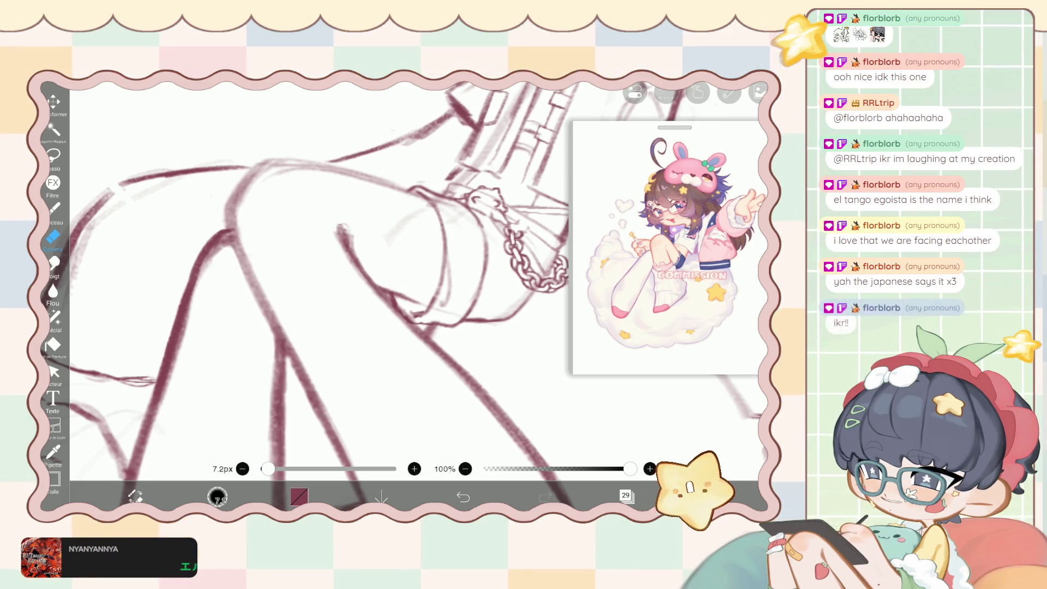
scroll(377, 280, "down", 5)
scroll(363, 291, "up", 2)
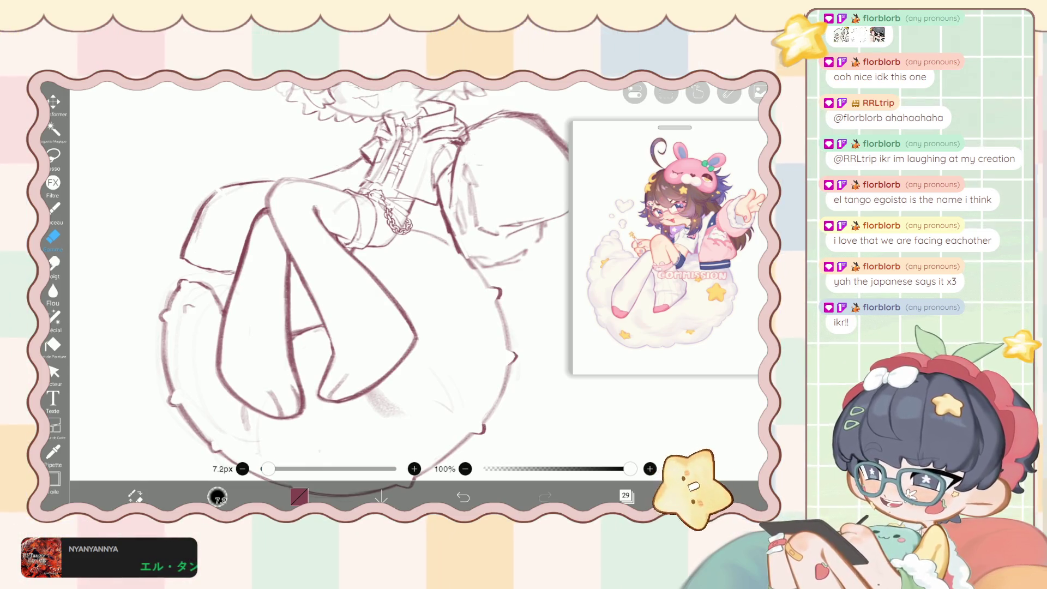
Switch back to the brush and ink the knee lines.
key("b")
scroll(363, 291, "up", 5)
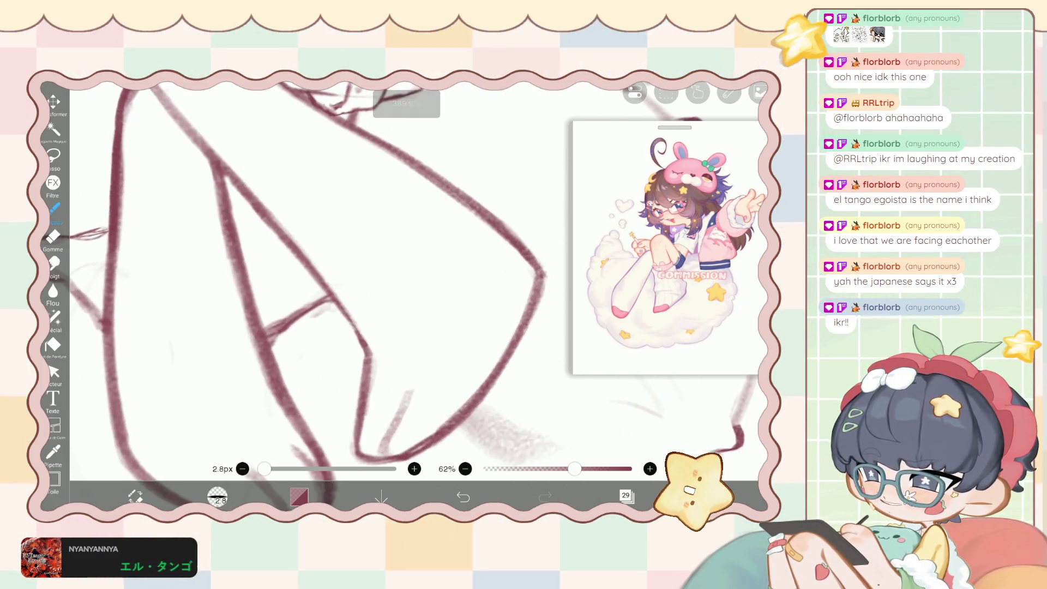
scroll(363, 291, "down", 3)
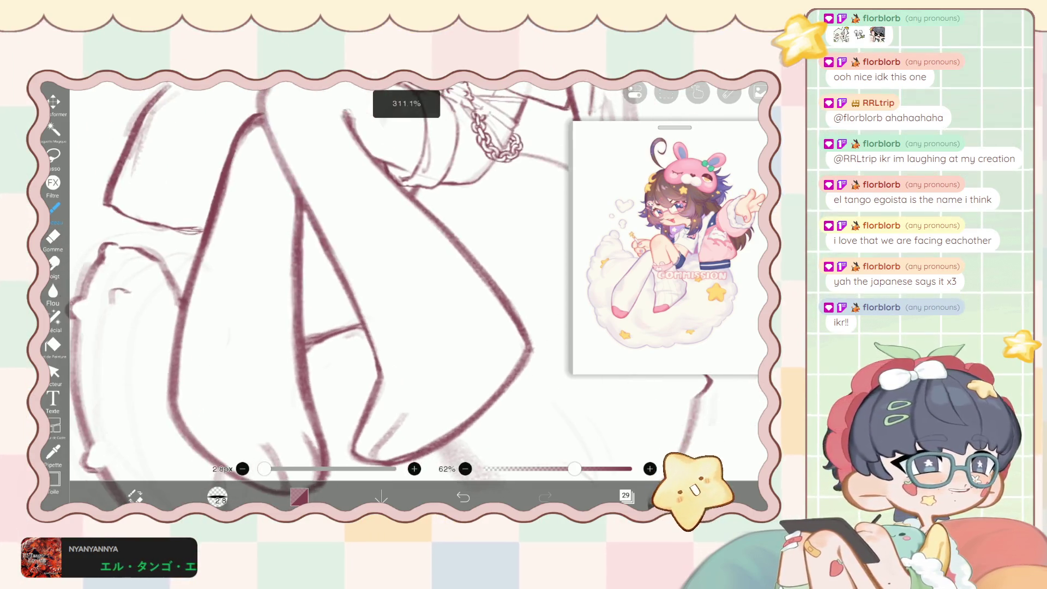
scroll(338, 295, "up", 2)
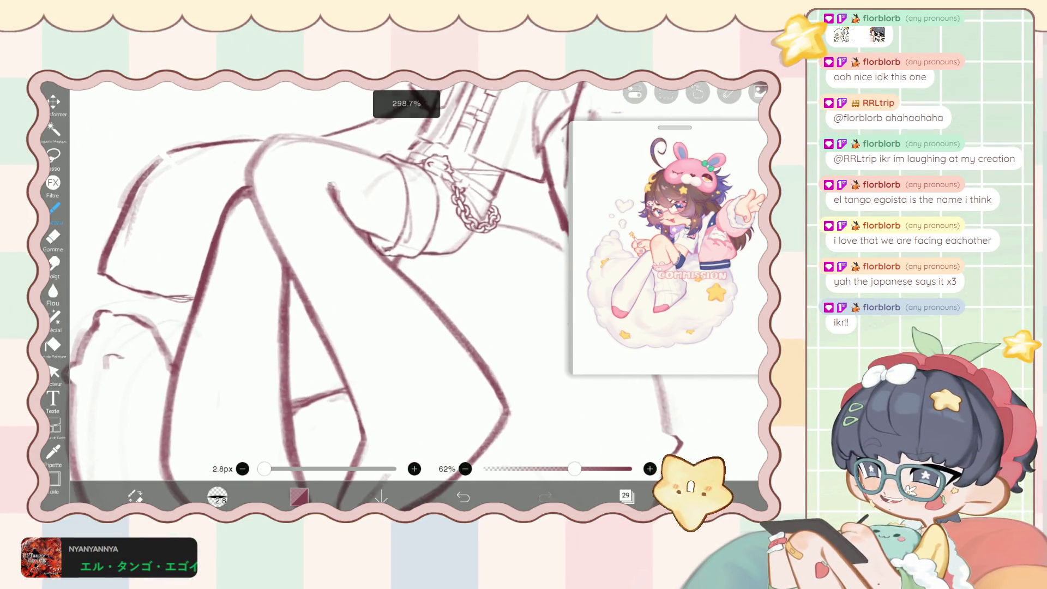
scroll(338, 295, "up", 2)
scroll(338, 295, "up", 2)
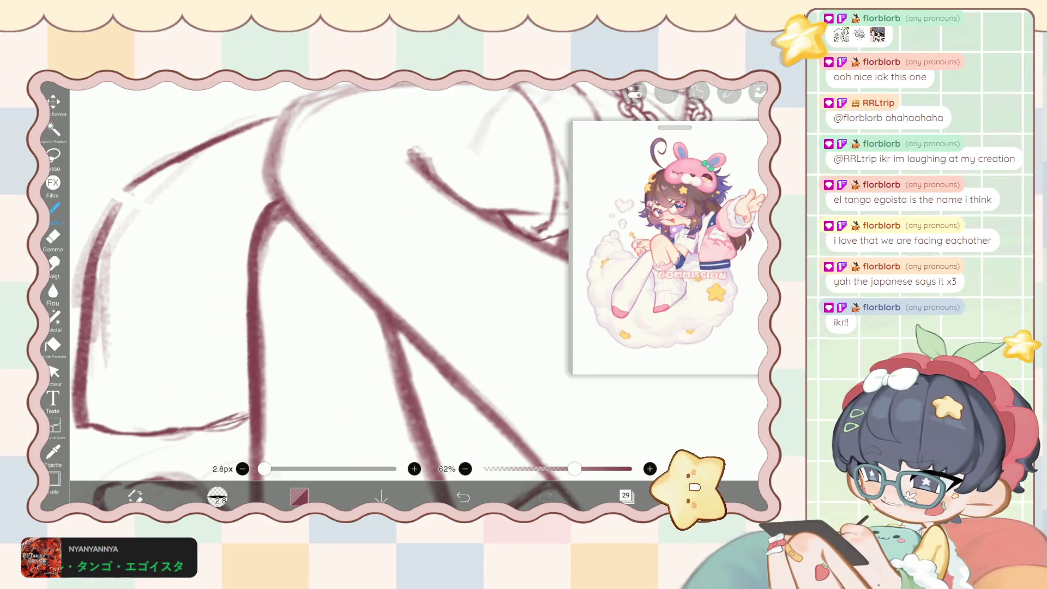
scroll(337, 295, "down", 3)
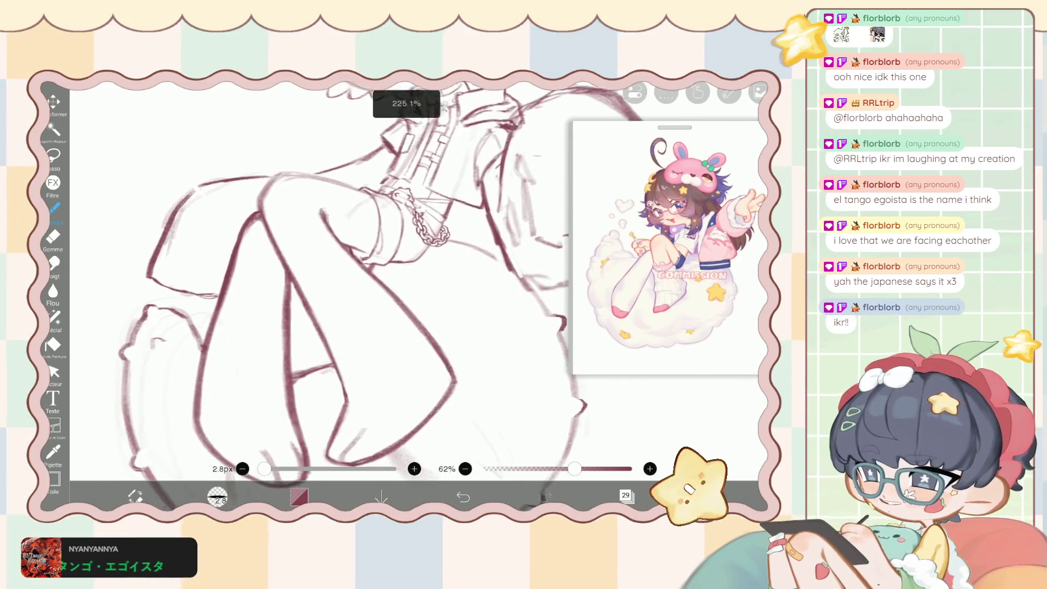
scroll(337, 295, "down", 1)
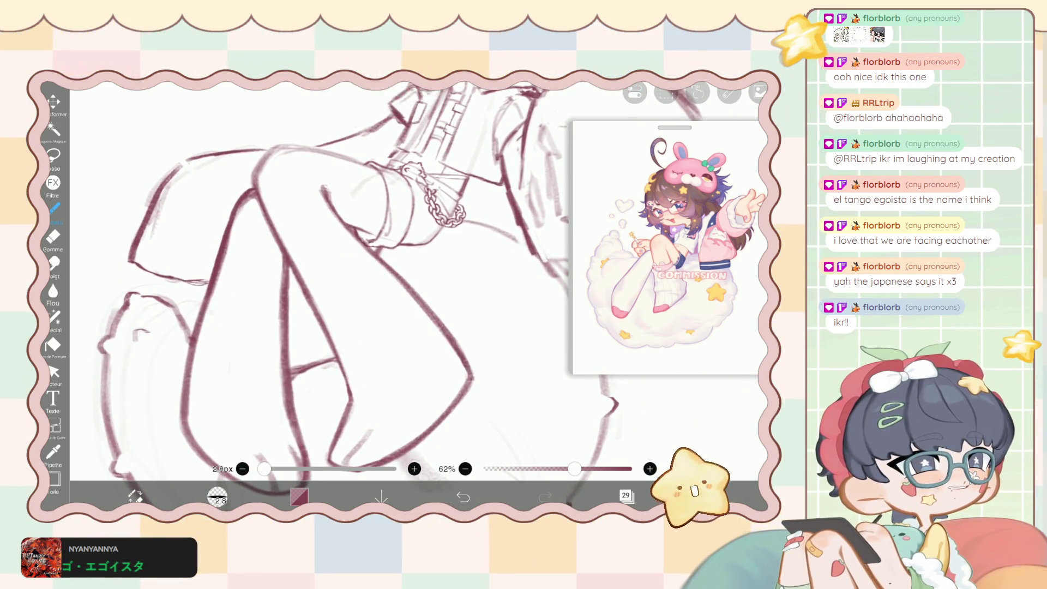
scroll(338, 273, "up", 3)
scroll(338, 272, "up", 2)
scroll(338, 272, "up", 2)
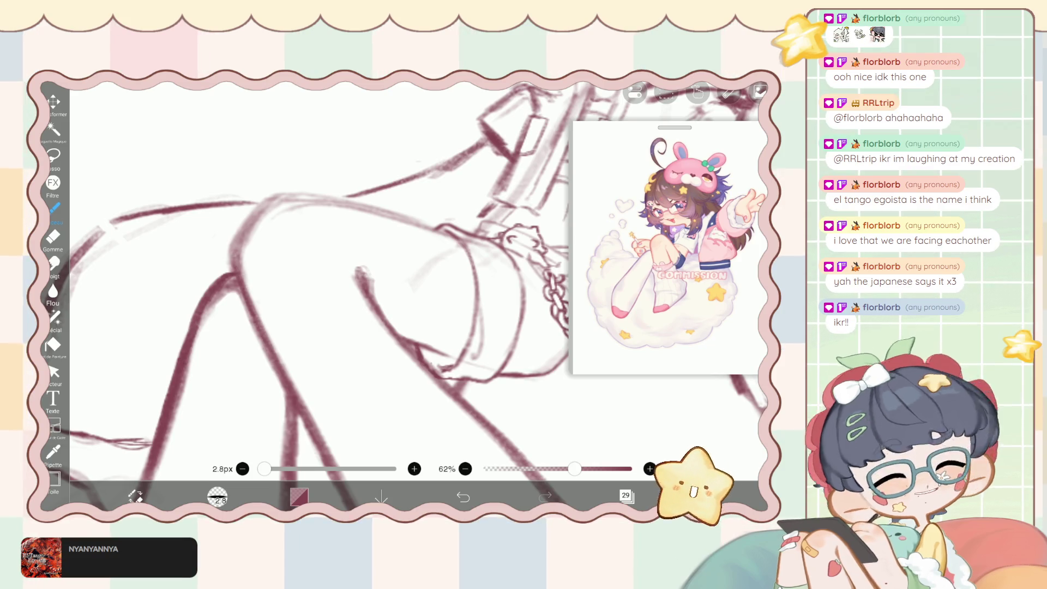
Undo the two unwanted knee strokes and switch to the liquify pen.
key("ctrl+z")
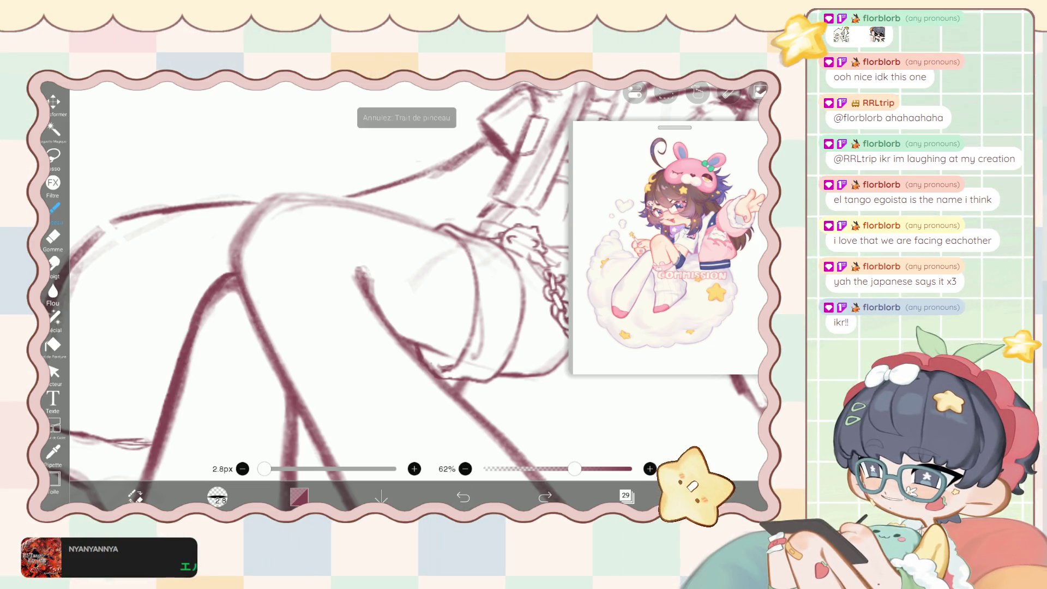
key("ctrl+z")
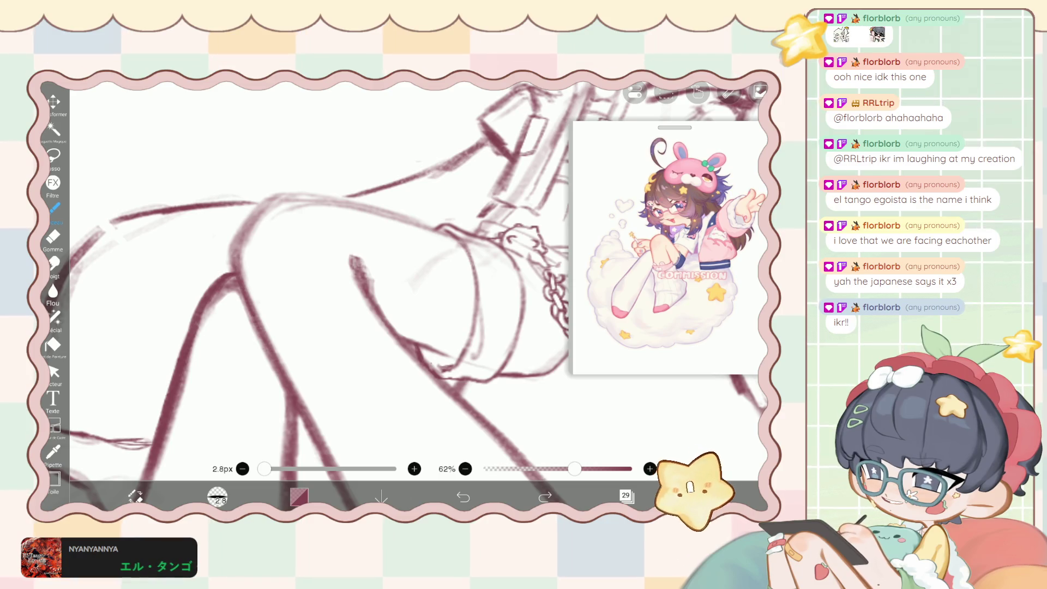
scroll(350, 295, "down", 3)
scroll(361, 295, "down", 3)
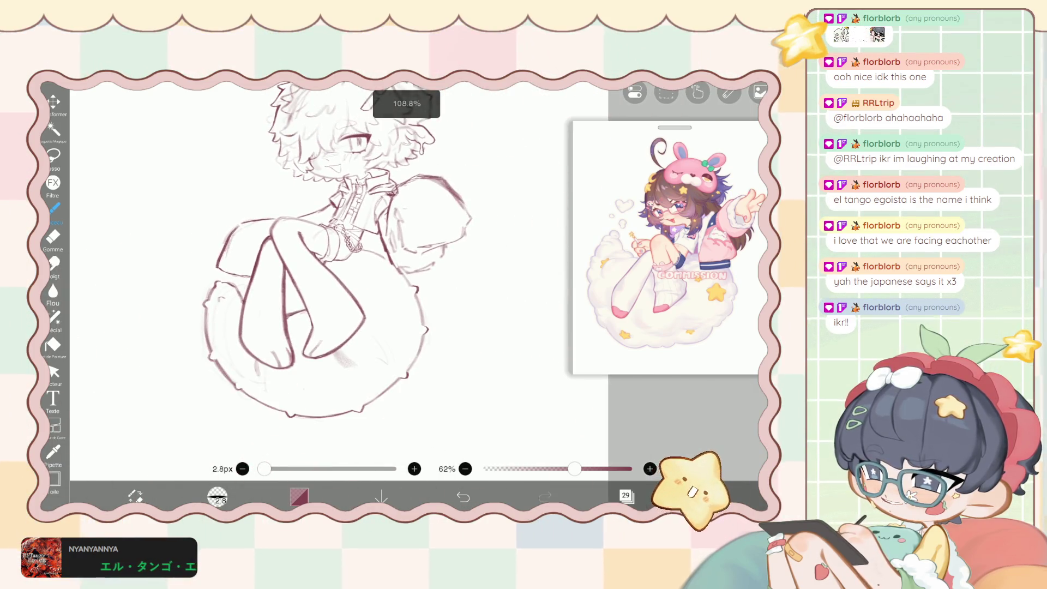
scroll(360, 294, "up", 1)
left_click(54, 318)
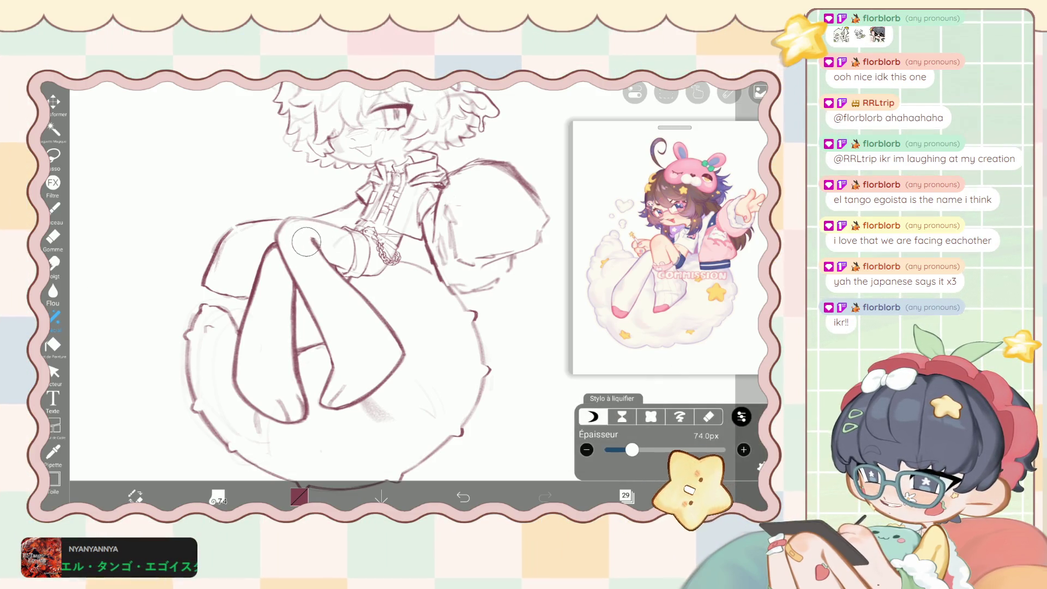
Set the liquify pen to 124 px and push the knee lineart into a new shape.
left_click_drag(632, 449, 641, 448)
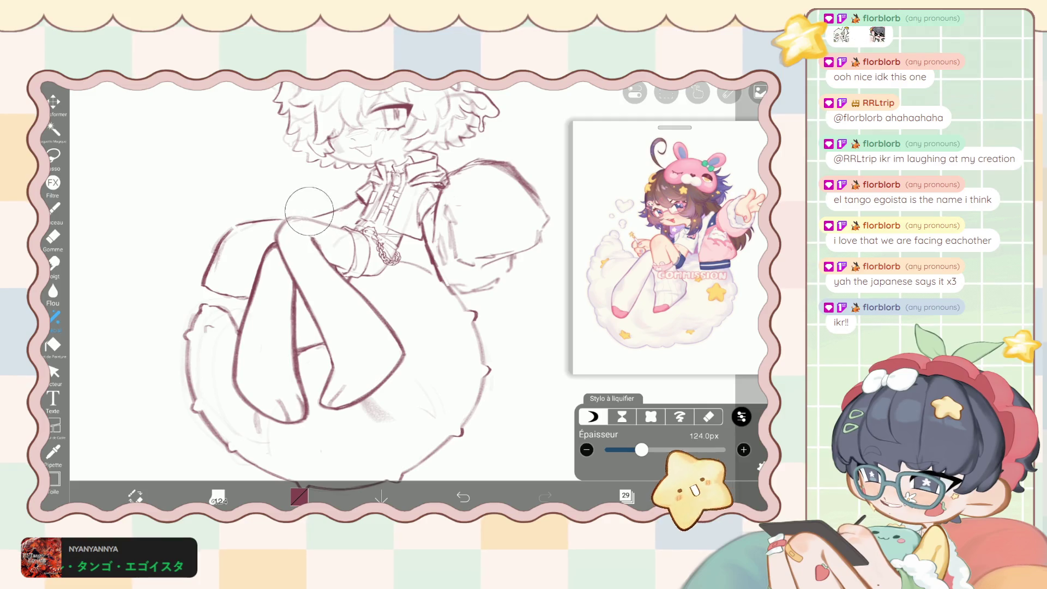
left_click(464, 497)
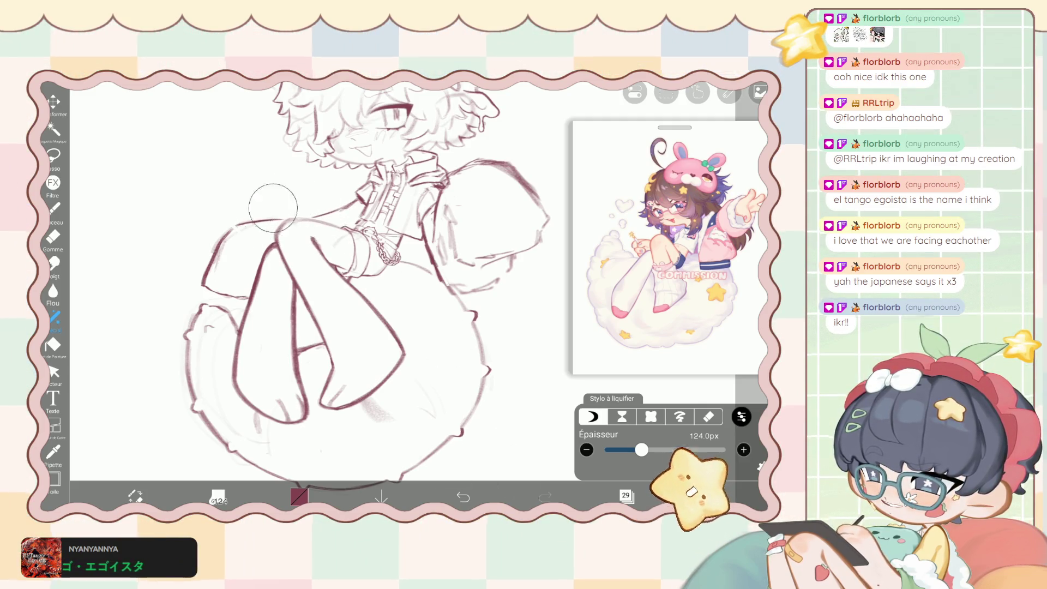
left_click_drag(273, 216, 336, 216)
Raise the liquify force to 75% in the strength setting.
left_click(741, 416)
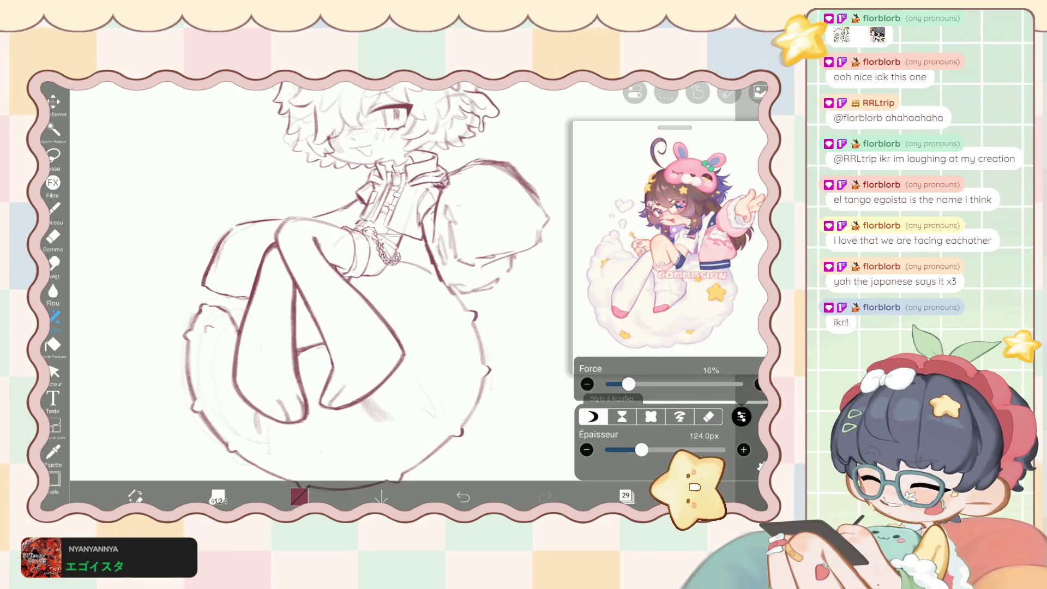
left_click_drag(607, 384, 666, 383)
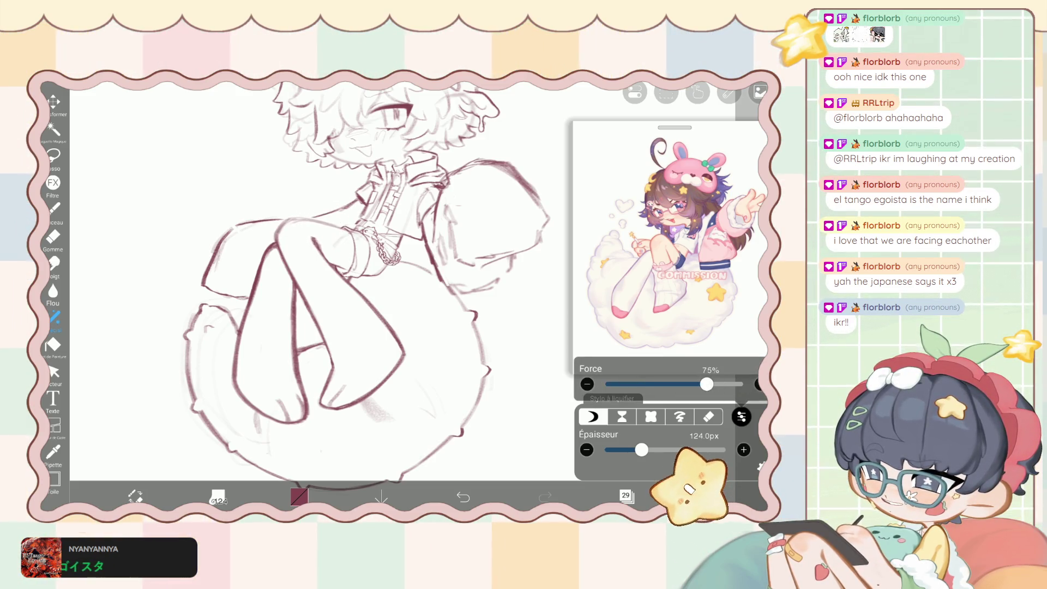
left_click(741, 417)
Return to the 2.8 px brush and ink the thigh and knee lines over the sketch.
key("b")
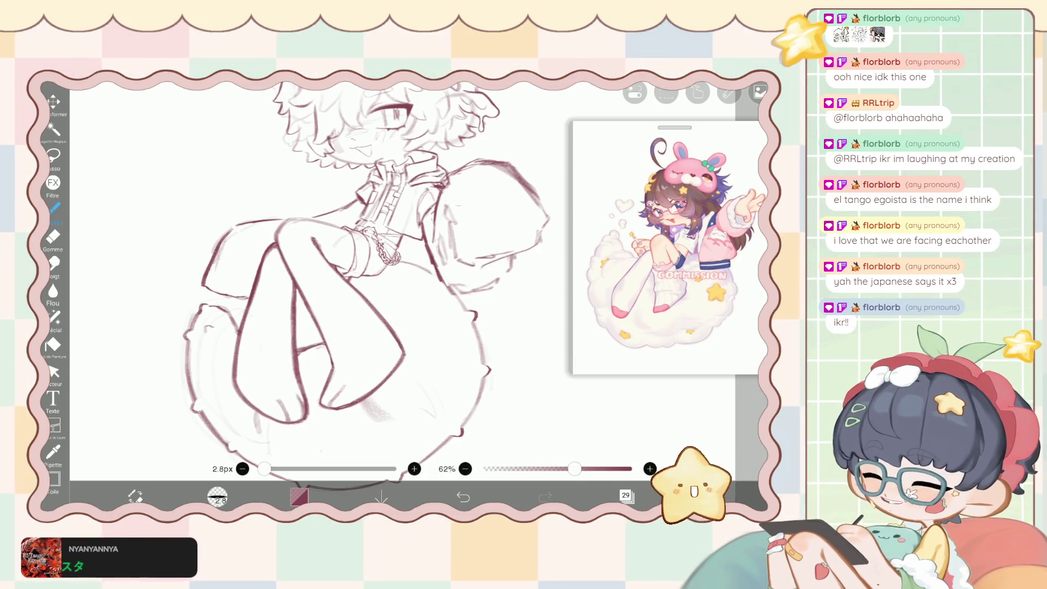
scroll(366, 197, "up", 5)
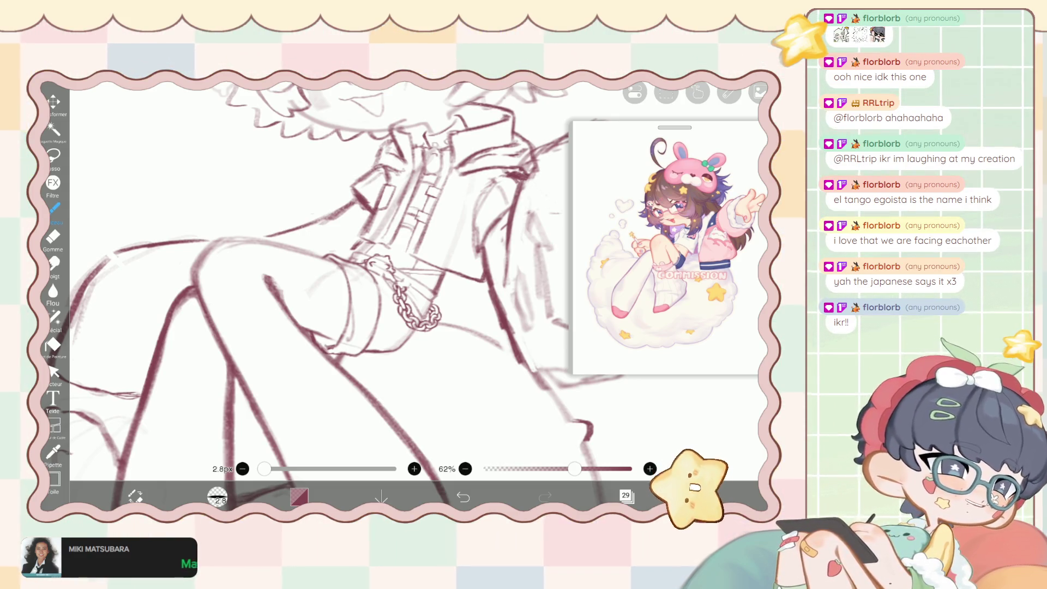
scroll(327, 272, "up", 3)
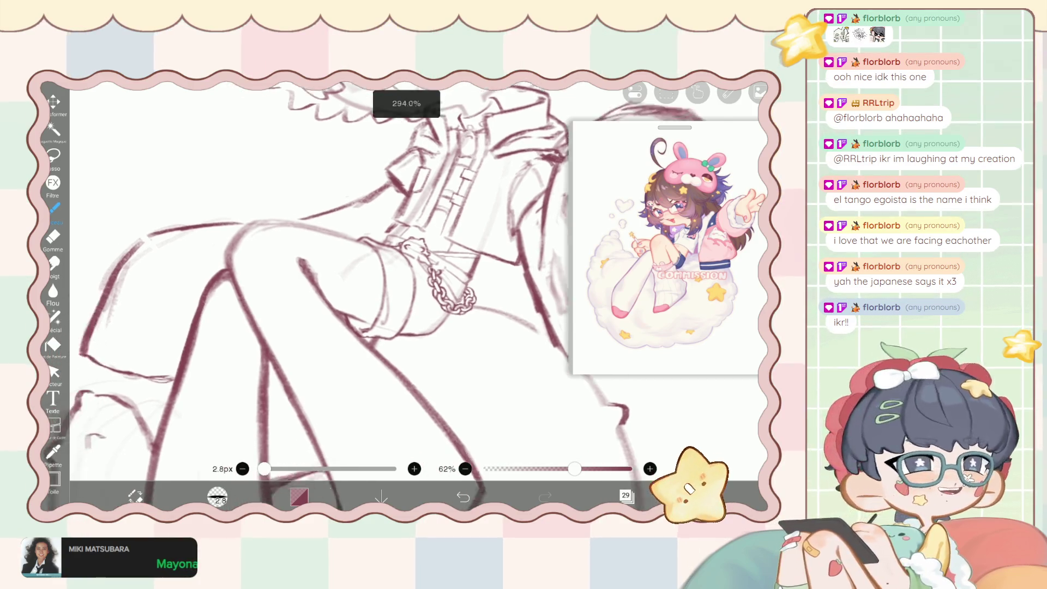
Set the eraser to 15.2 px, resume inking, and undo a bad knee stroke.
scroll(328, 273, "up", 3)
scroll(327, 273, "up", 3)
scroll(327, 273, "up", 1)
key("e")
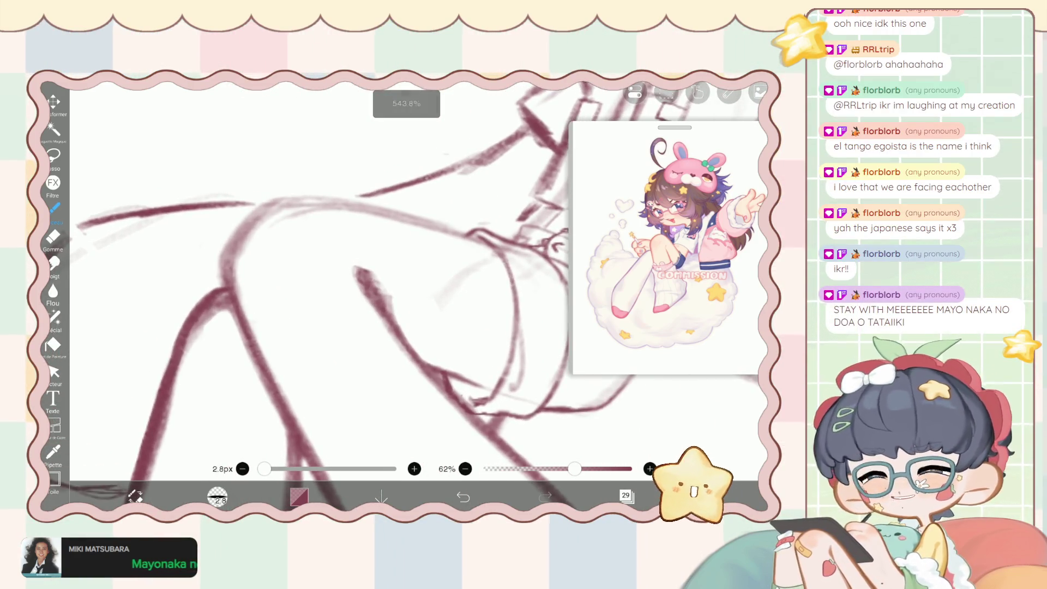
key("bracketright")
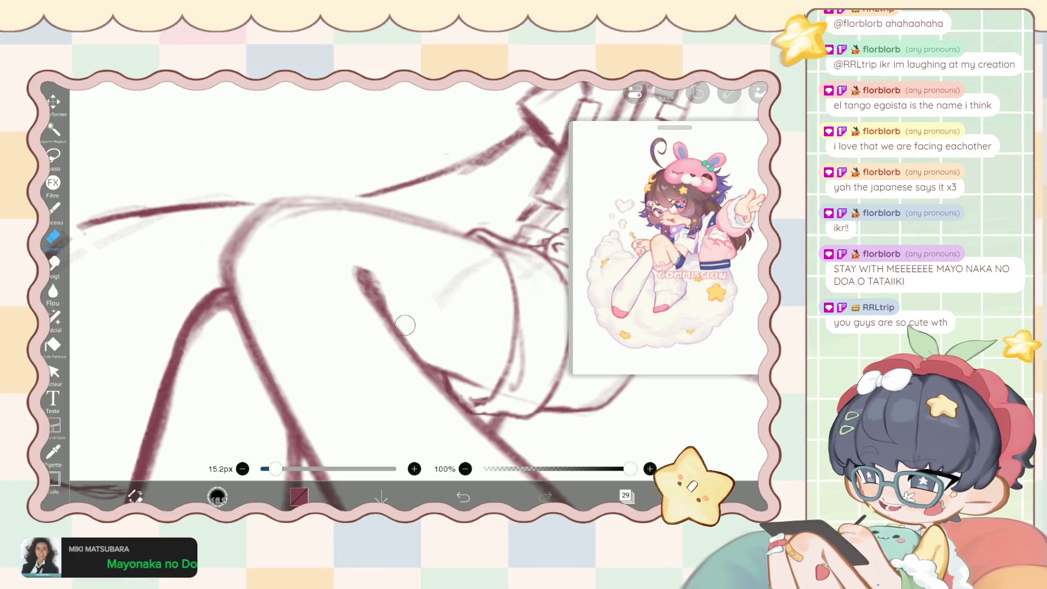
key("b")
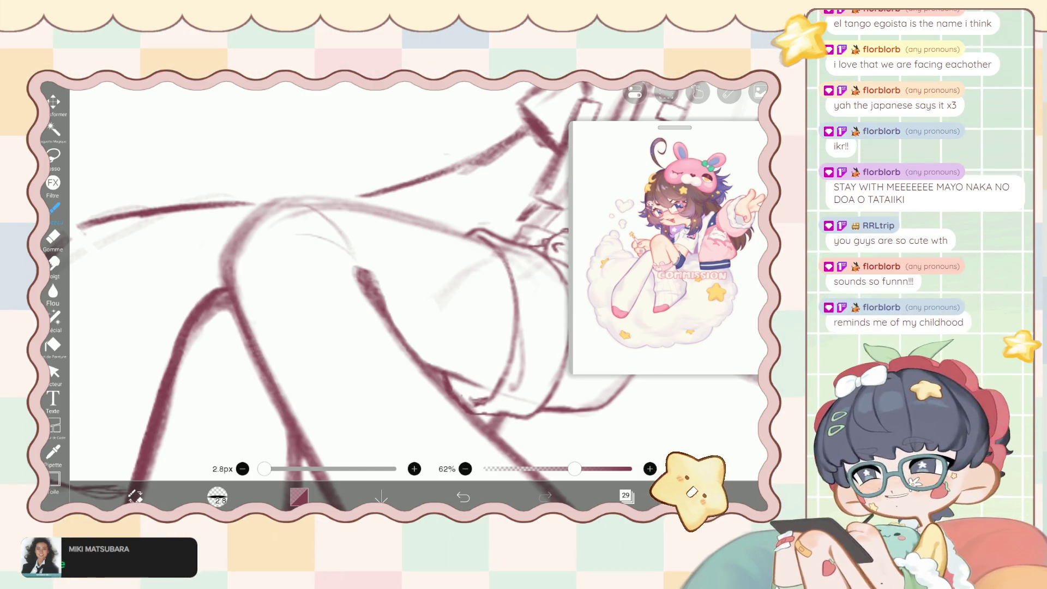
key("ctrl+z")
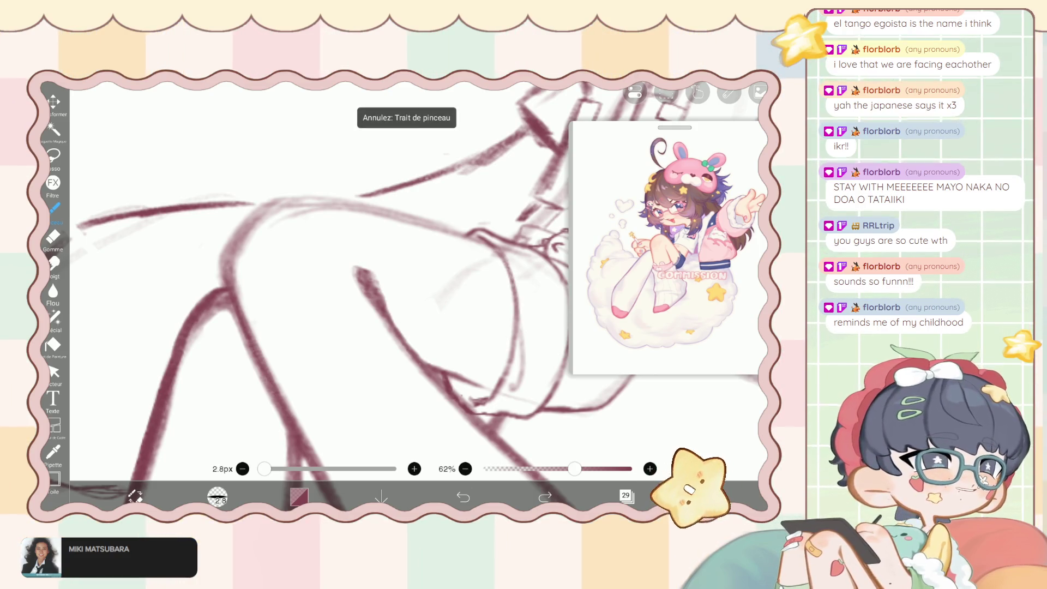
Shrink the eraser to 3.9 px to clean stray marks, then ink again with the brush.
key("e")
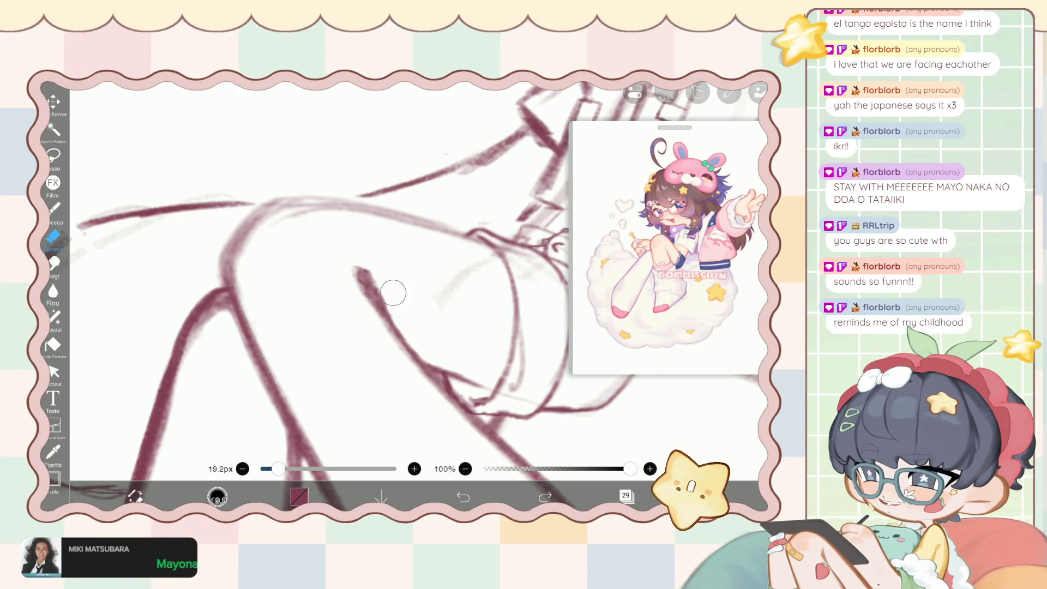
left_click_drag(278, 469, 265, 469)
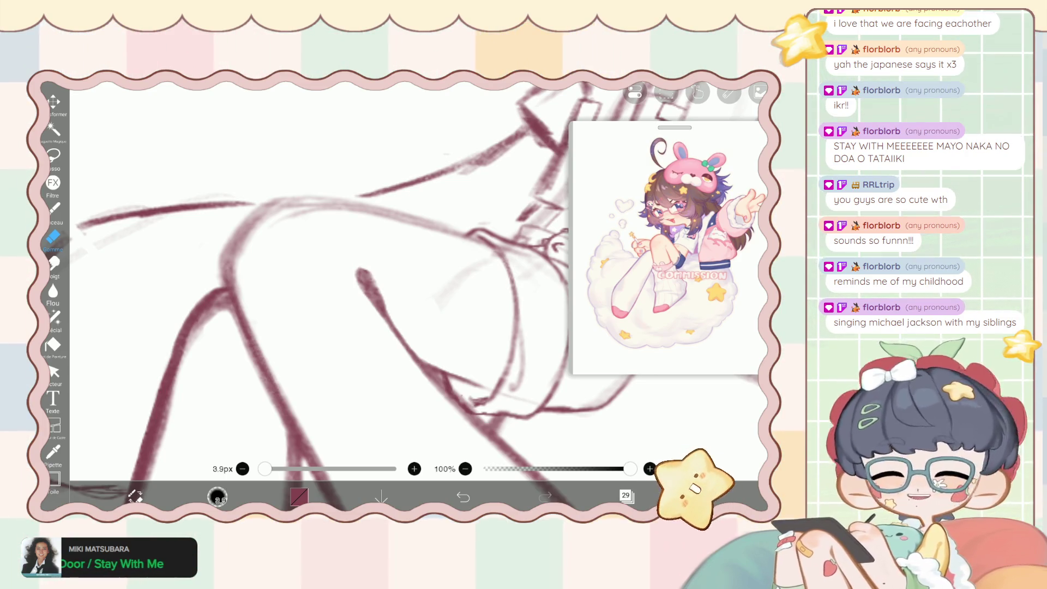
left_click(55, 208)
scroll(382, 272, "up", 2)
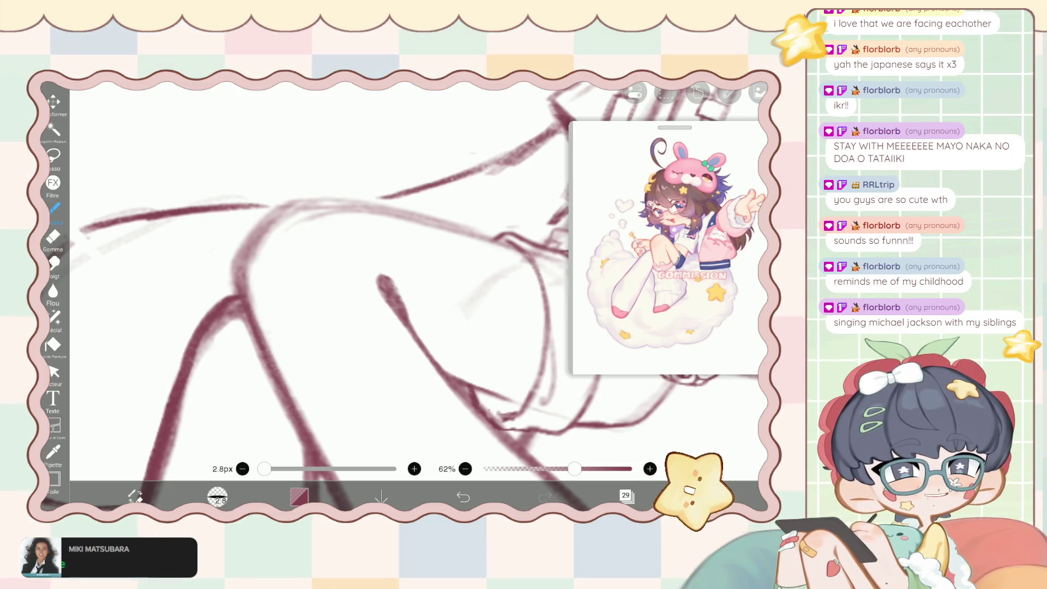
scroll(382, 273, "down", 1)
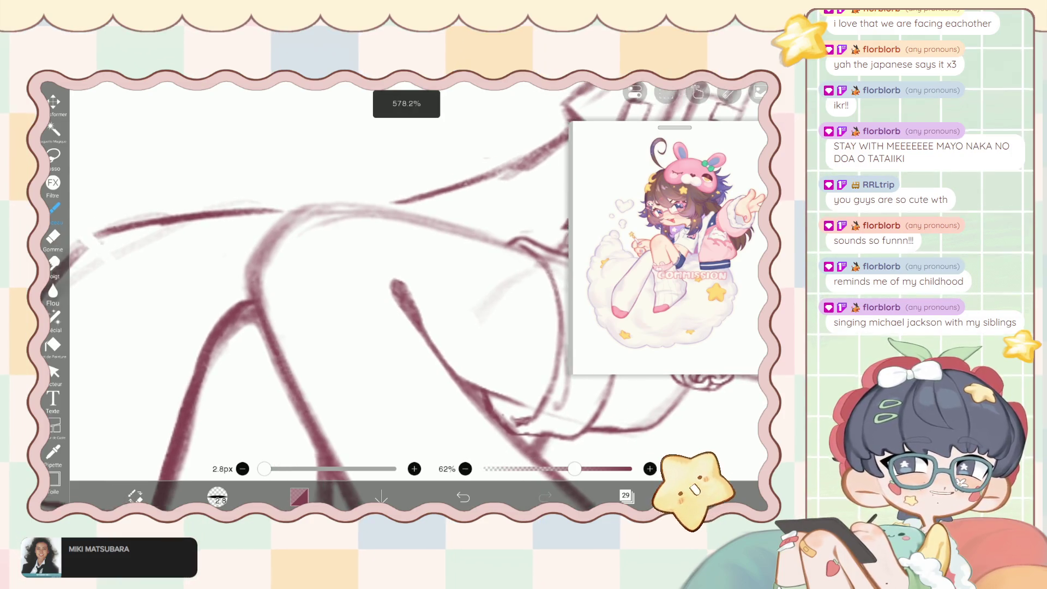
scroll(382, 272, "up", 1)
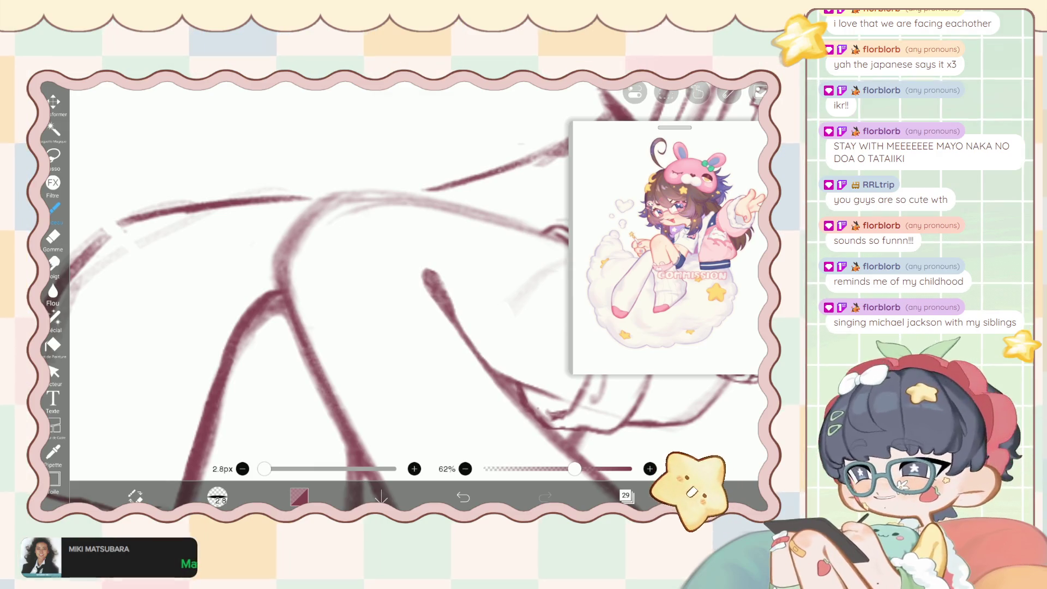
scroll(383, 273, "up", 1)
Rotate the canvas around the knee, ink the knee lines, and undo a faint stray stroke.
key("e")
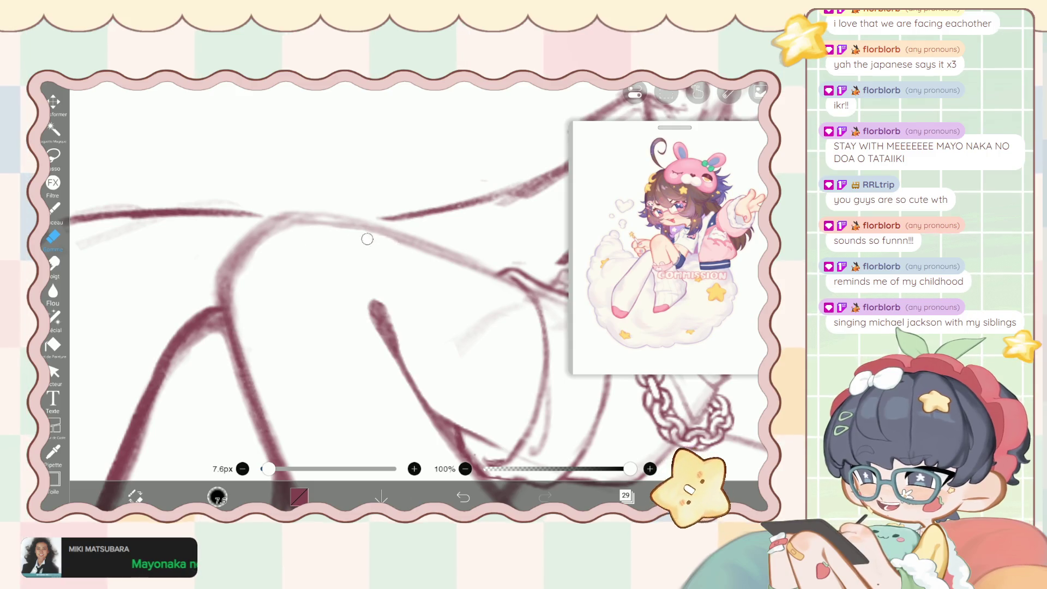
left_click_drag(382, 328, 440, 446)
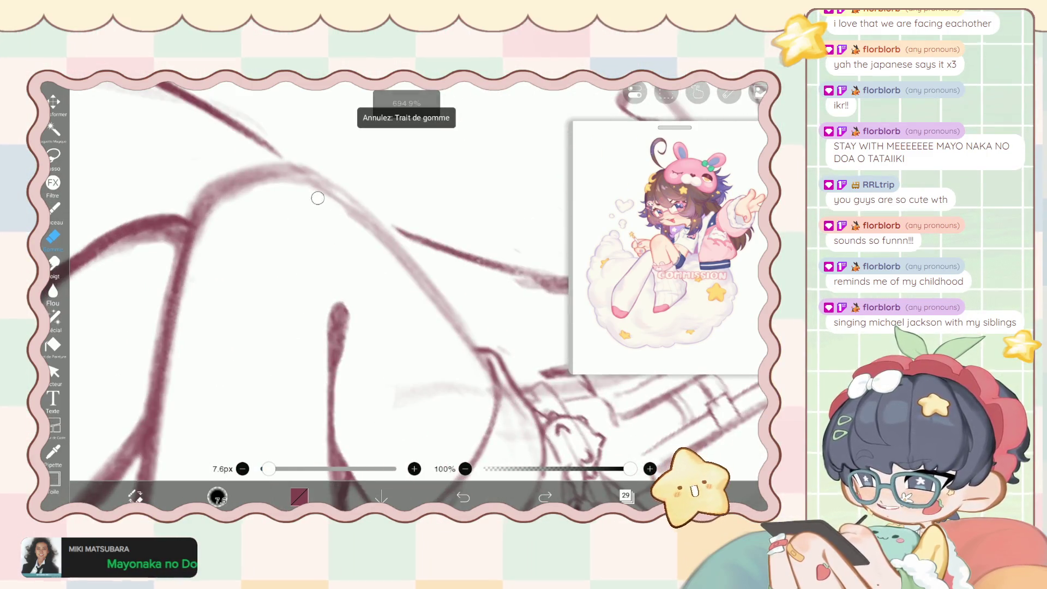
key("b")
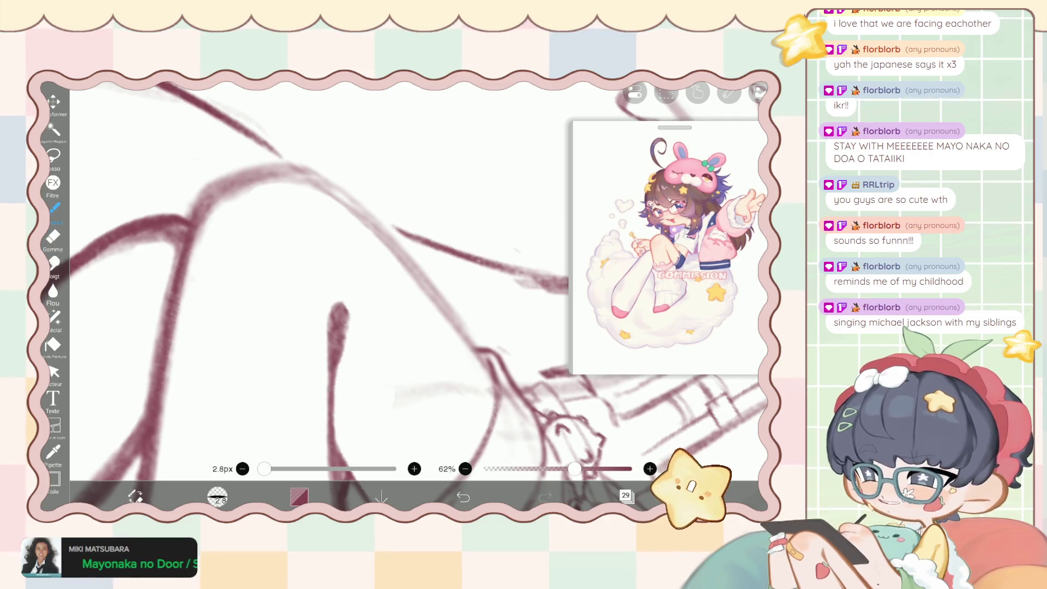
left_click_drag(382, 327, 414, 294)
scroll(382, 295, "down", 2)
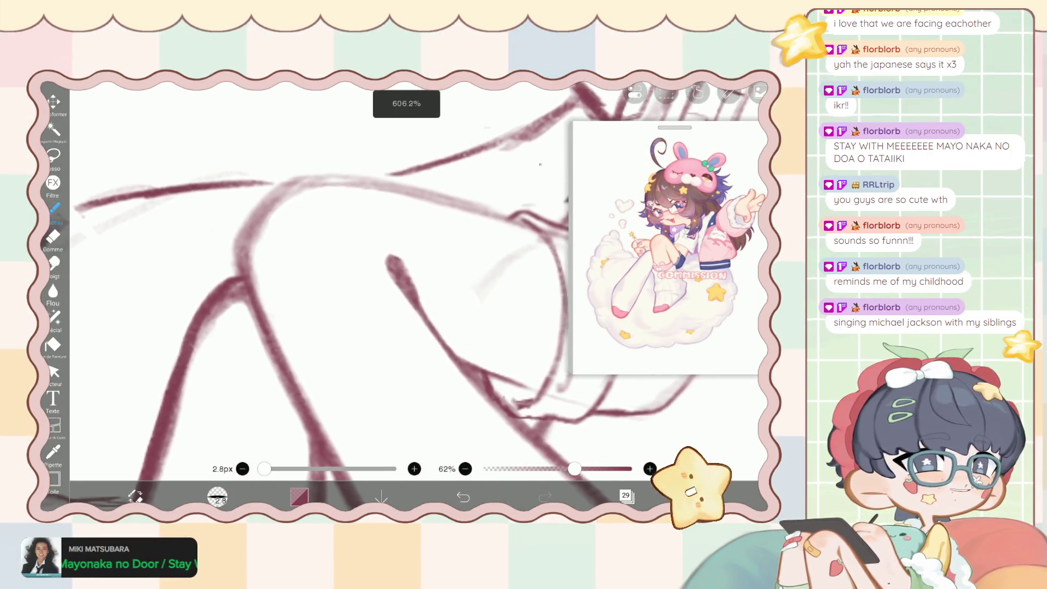
scroll(382, 294, "down", 2)
scroll(382, 294, "down", 2)
scroll(382, 295, "down", 2)
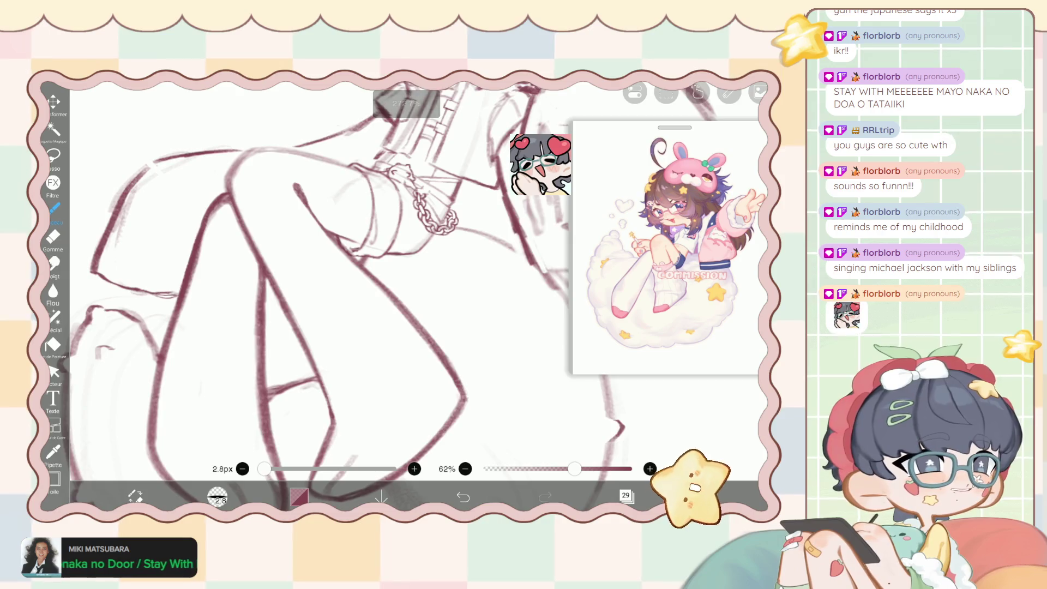
left_click_drag(382, 273, 404, 278)
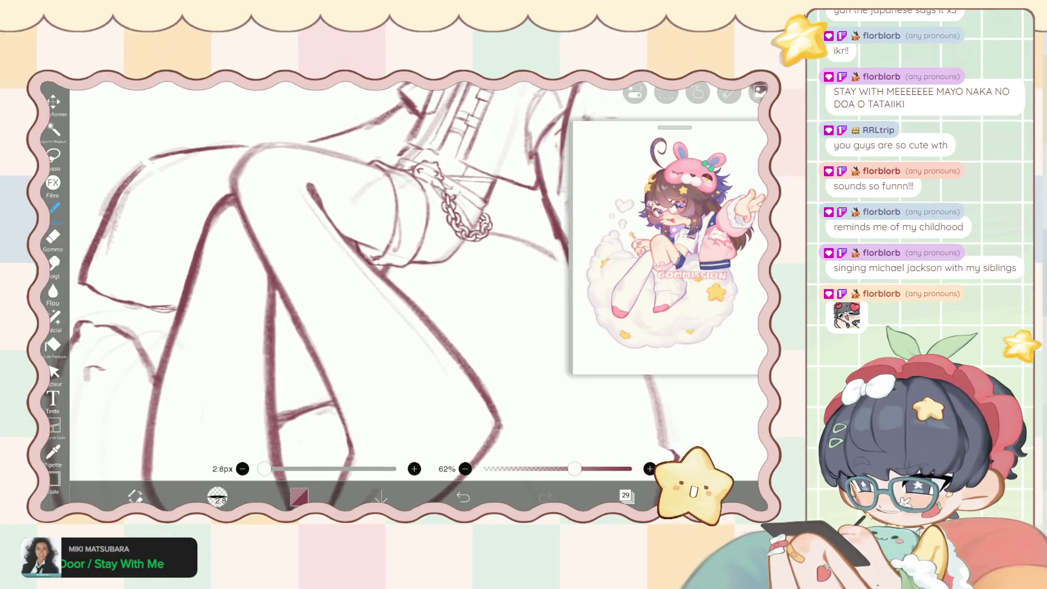
scroll(327, 272, "down", 5)
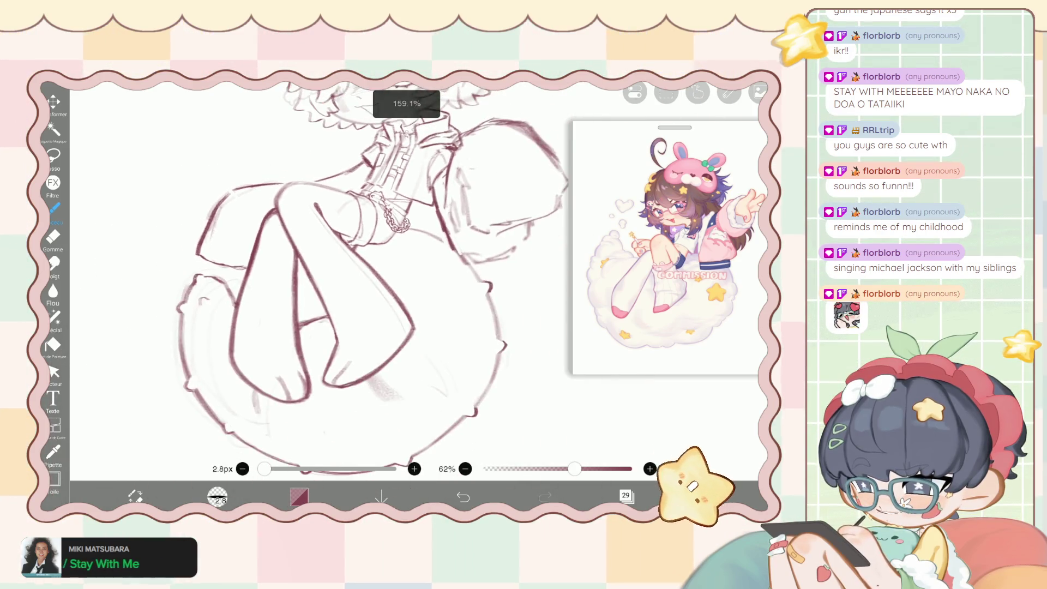
scroll(327, 219, "up", 5)
scroll(328, 218, "up", 3)
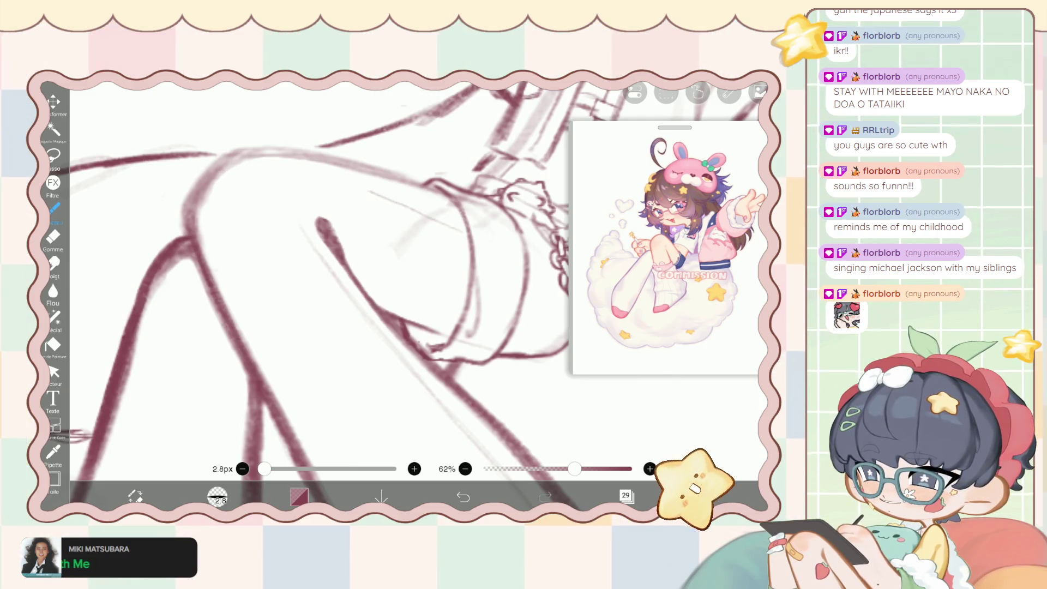
key("ctrl+z")
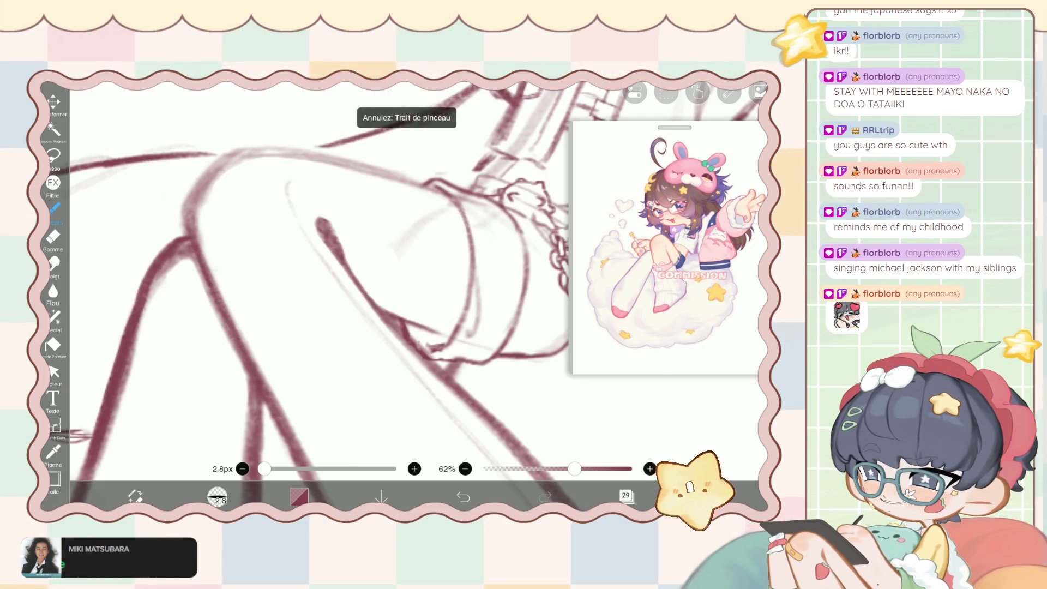
Zoom out to view both legs and pick the liquify pen to nudge lines.
scroll(349, 272, "down", 1)
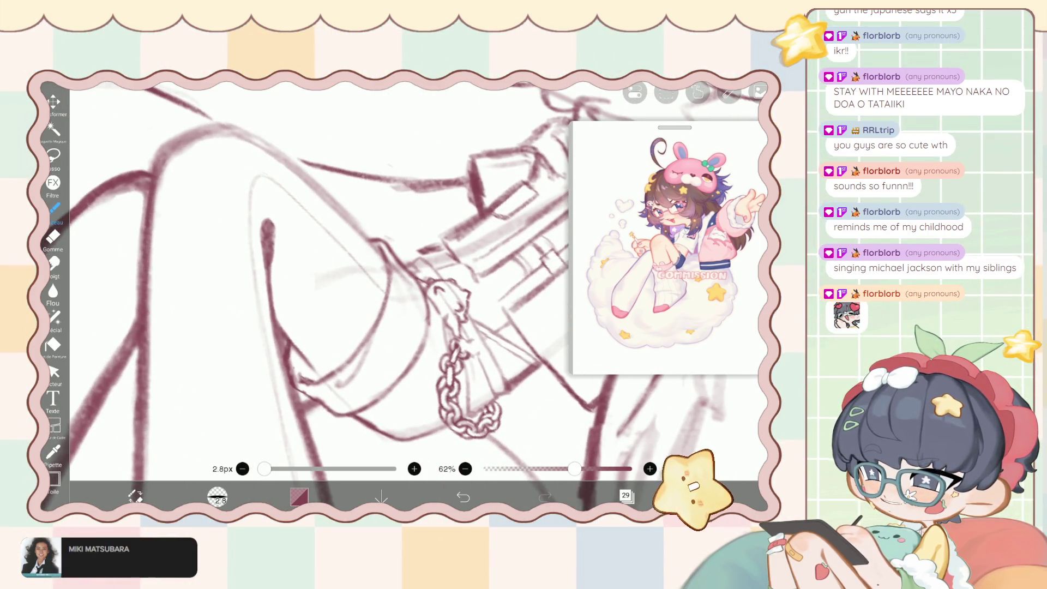
scroll(349, 273, "down", 2)
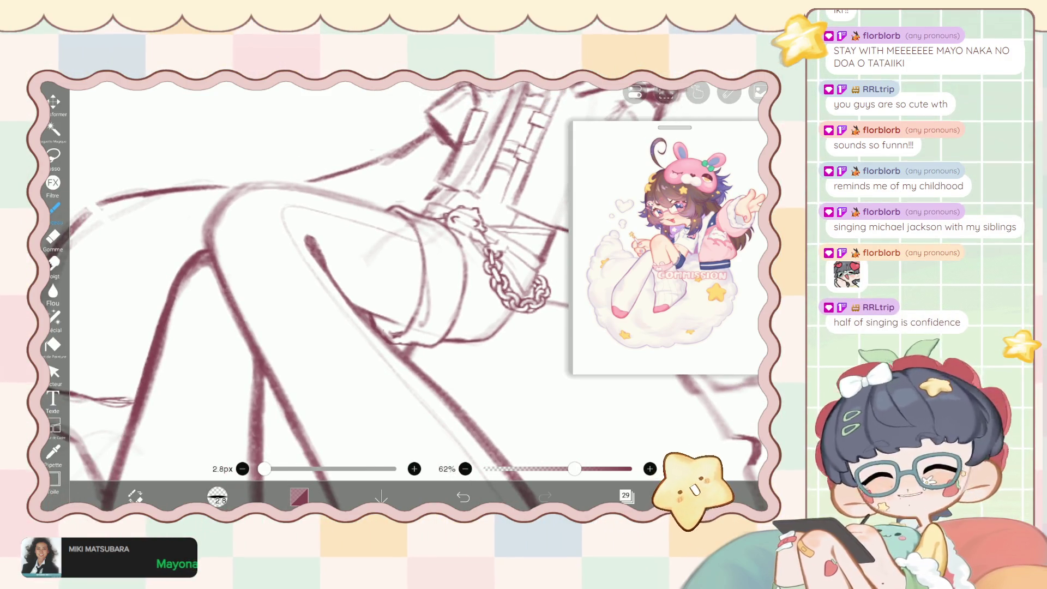
scroll(327, 294, "down", 2)
scroll(327, 295, "down", 2)
scroll(328, 295, "down", 2)
scroll(327, 295, "down", 1)
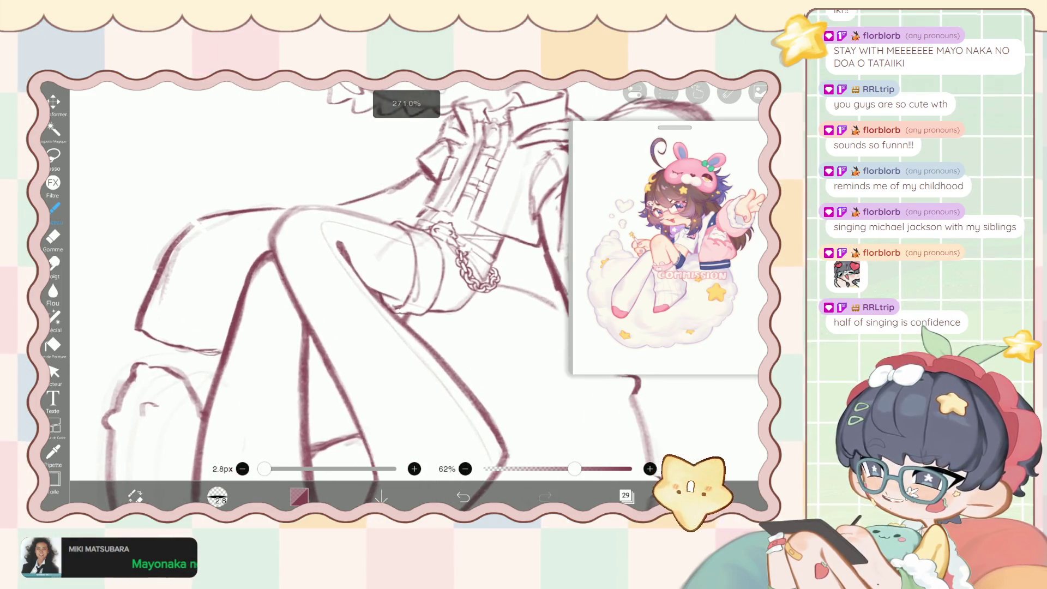
left_click(54, 316)
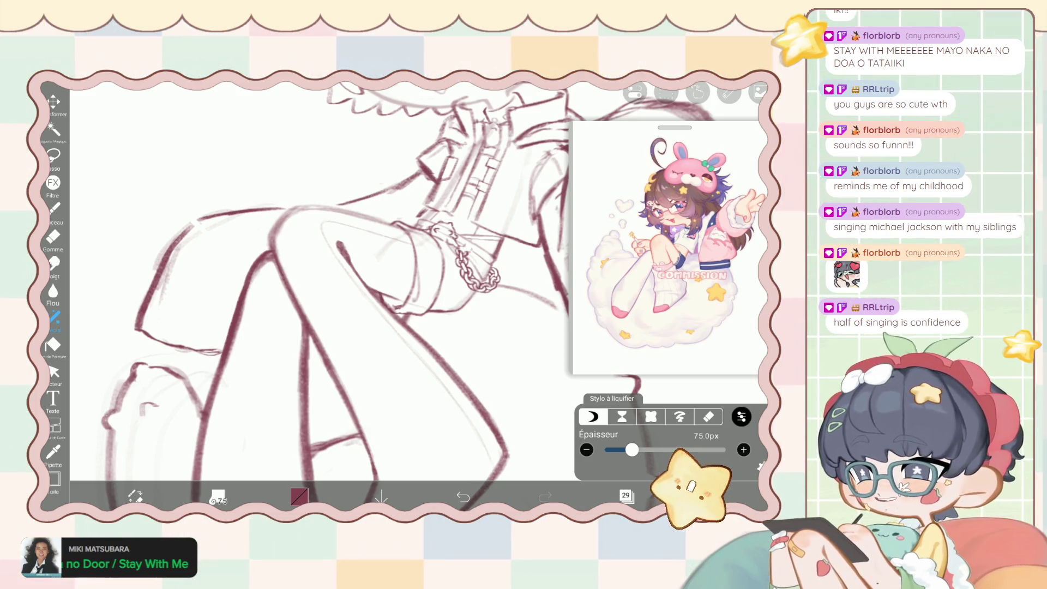
Thin the liquify pen to 62 px, then return to the 2.8 px brush.
scroll(377, 207, "up", 3)
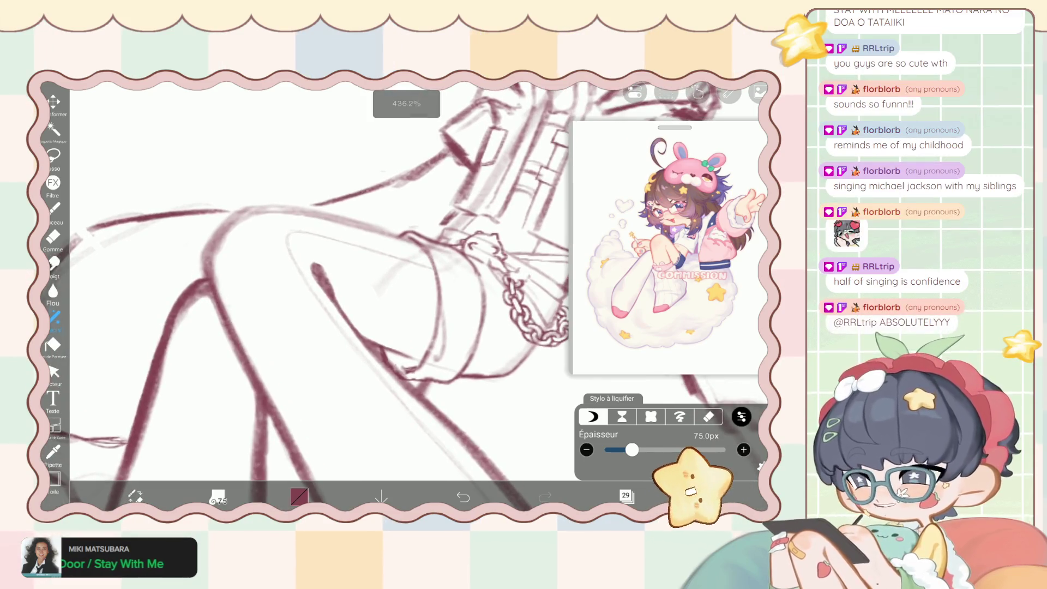
left_click_drag(632, 449, 629, 449)
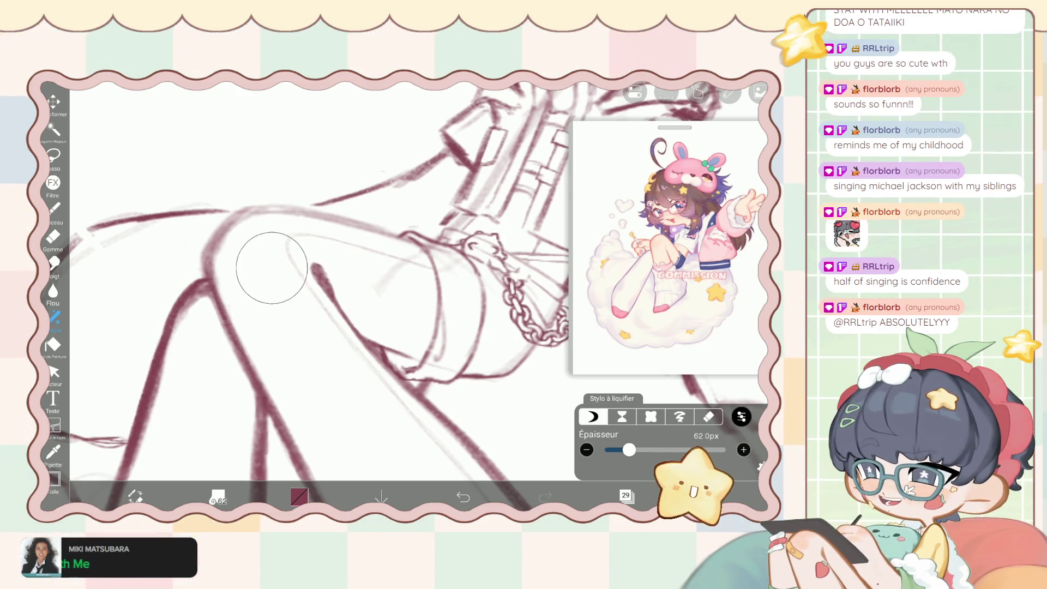
left_click(53, 208)
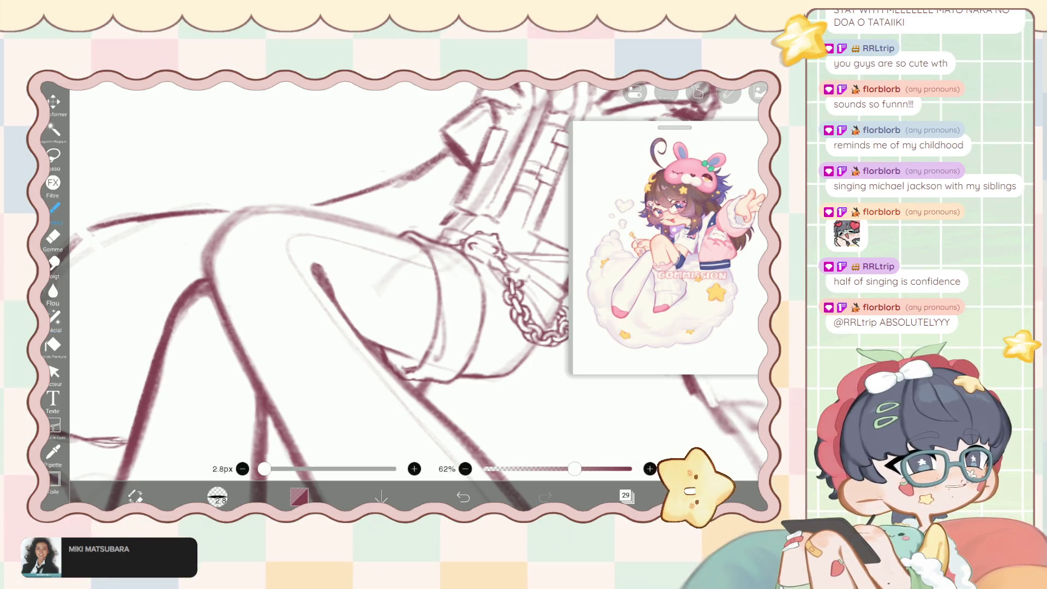
Undo the last several dark-red brush strokes over the legs.
scroll(382, 284, "up", 2)
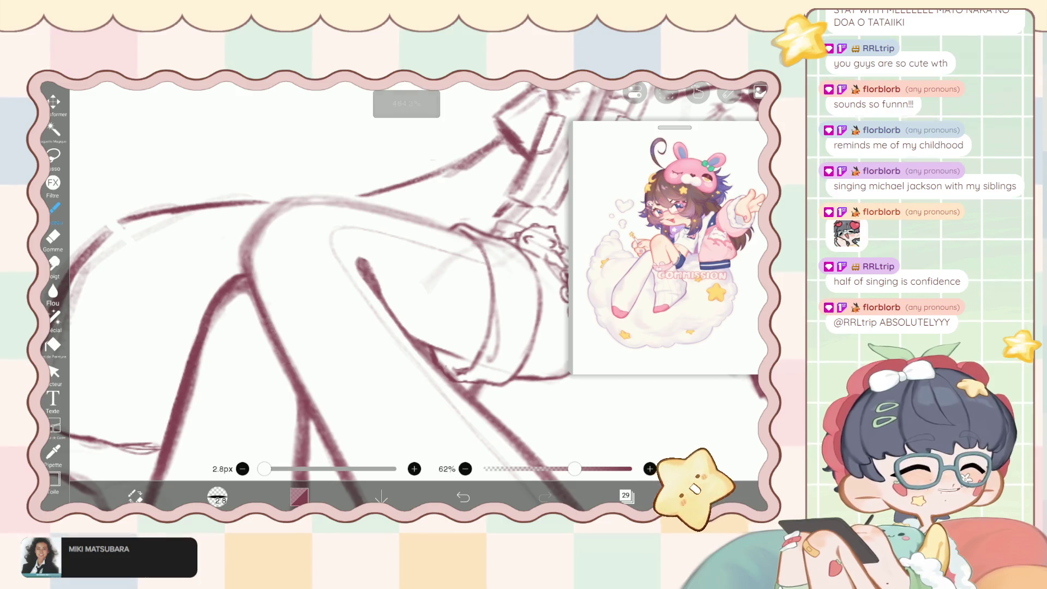
scroll(381, 284, "down", 1)
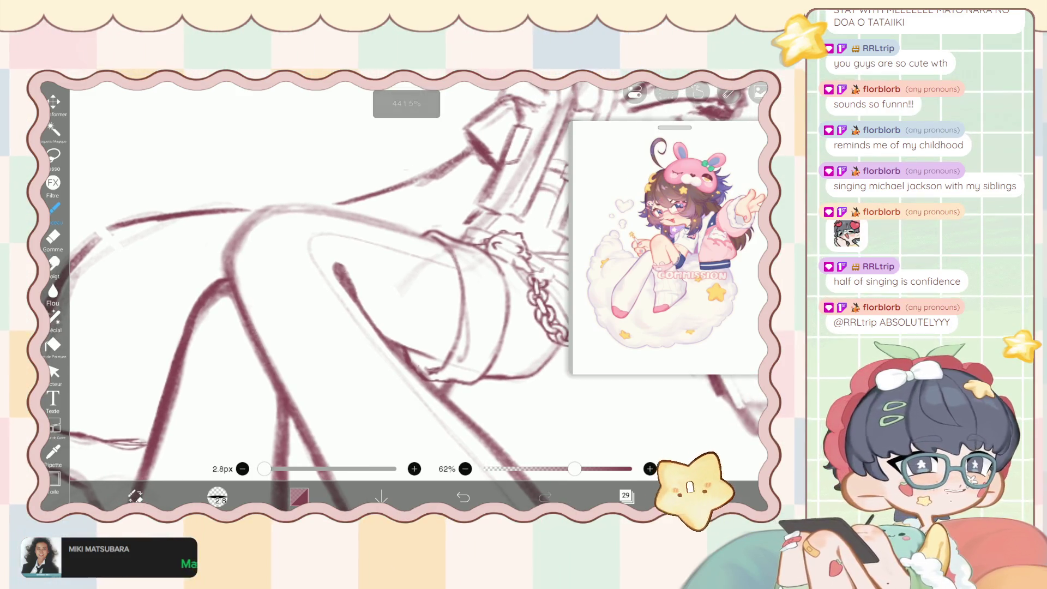
scroll(382, 284, "up", 3)
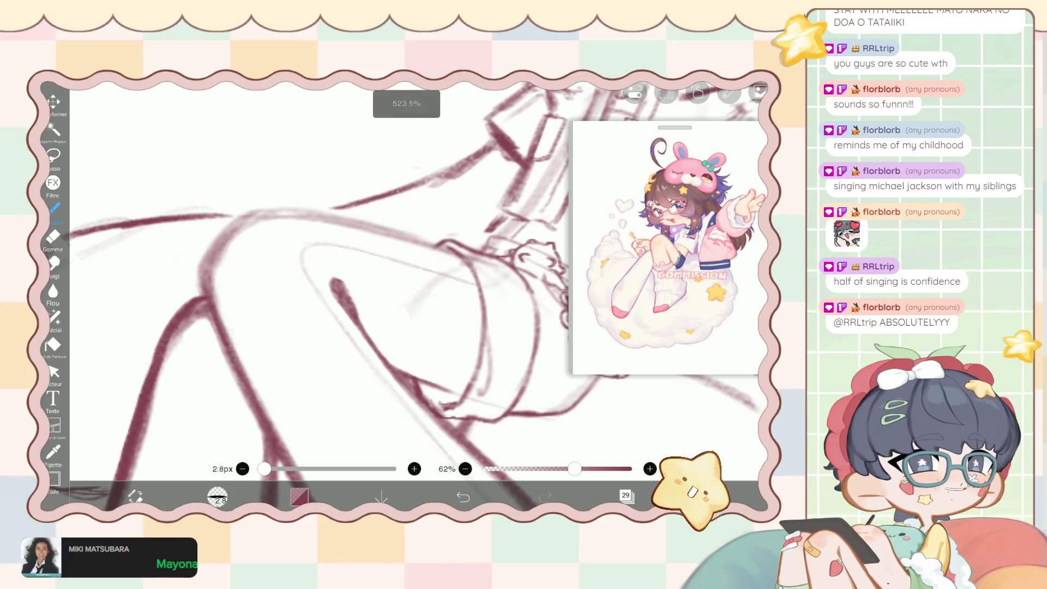
scroll(382, 284, "down", 1)
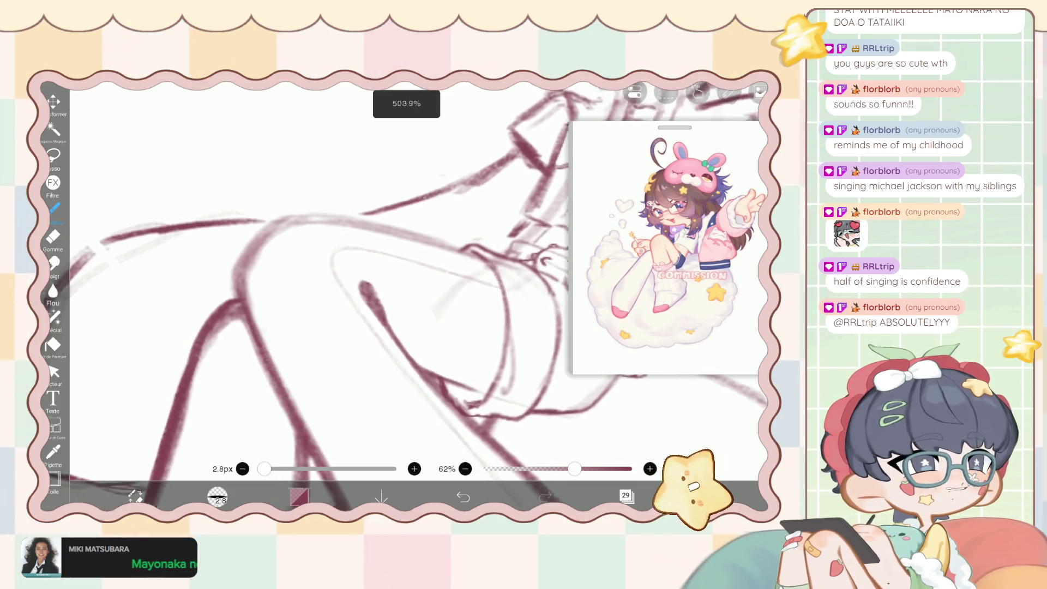
scroll(382, 284, "left", 1)
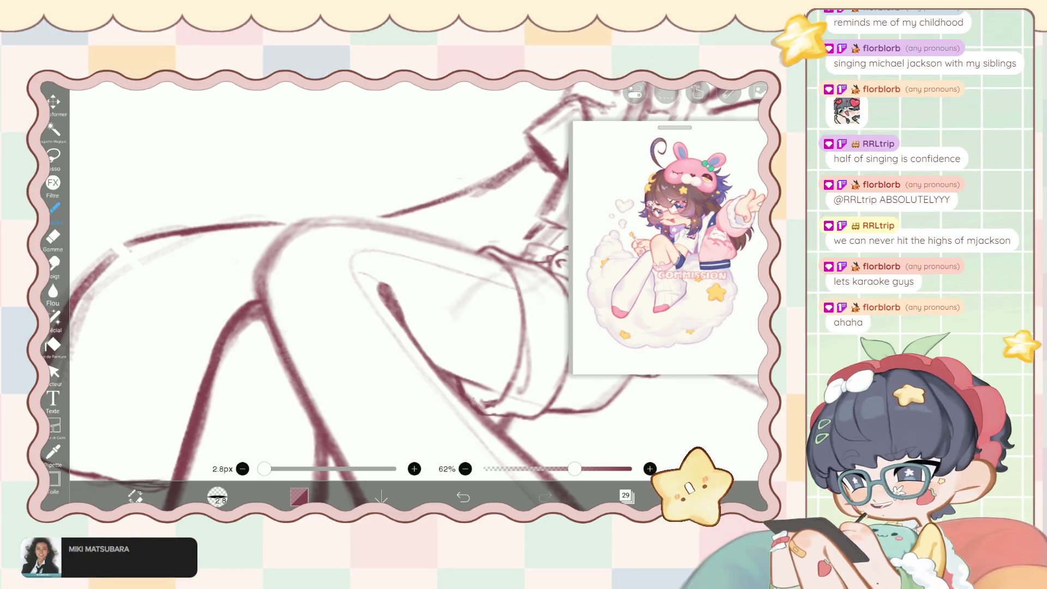
left_click(463, 497)
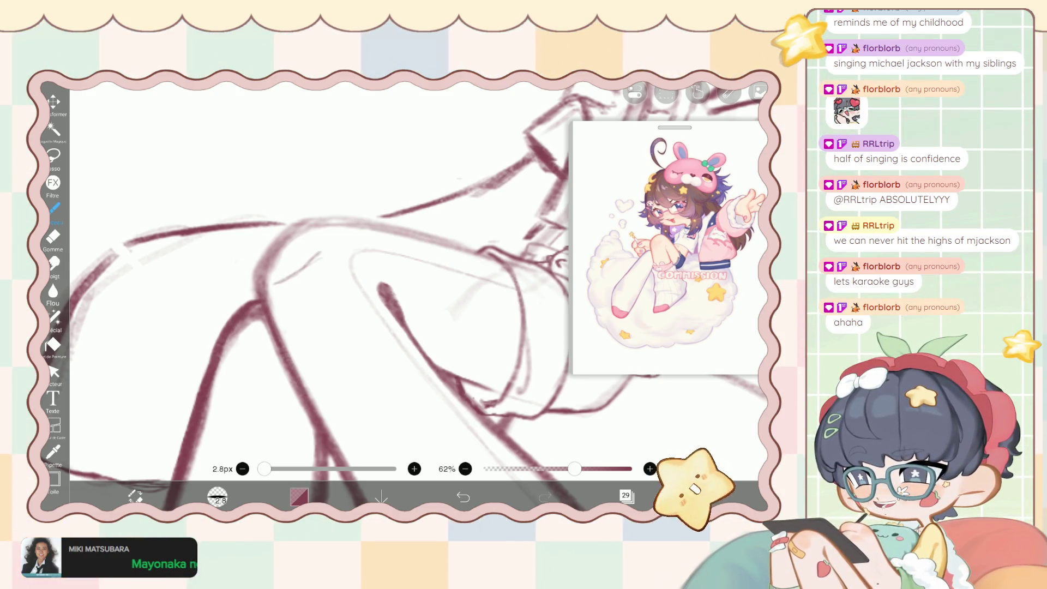
key("ctrl+z")
left_click(626, 496)
left_click(631, 251)
left_click(627, 496)
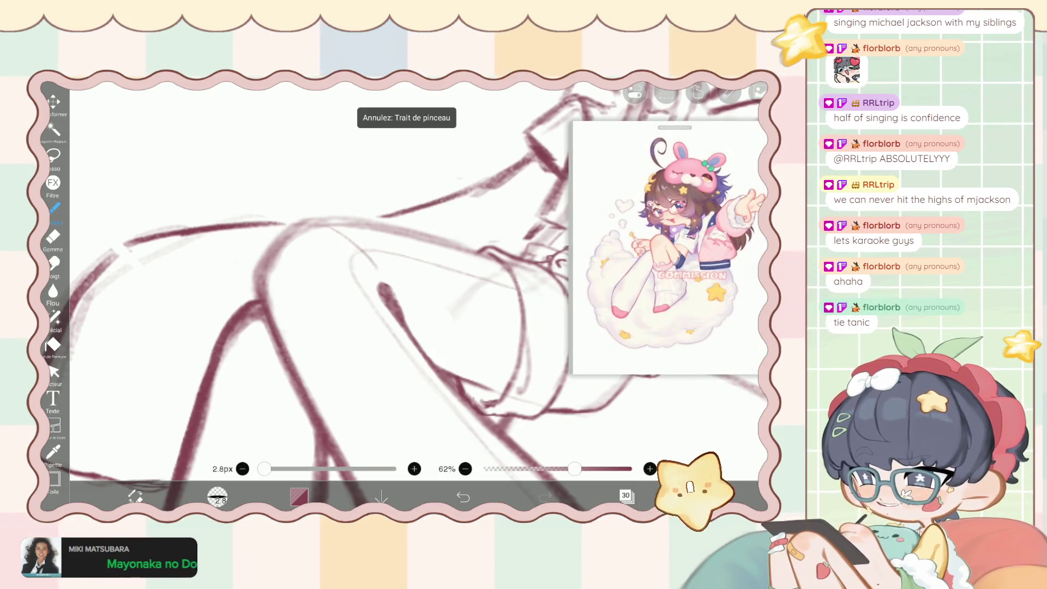
left_click(463, 496)
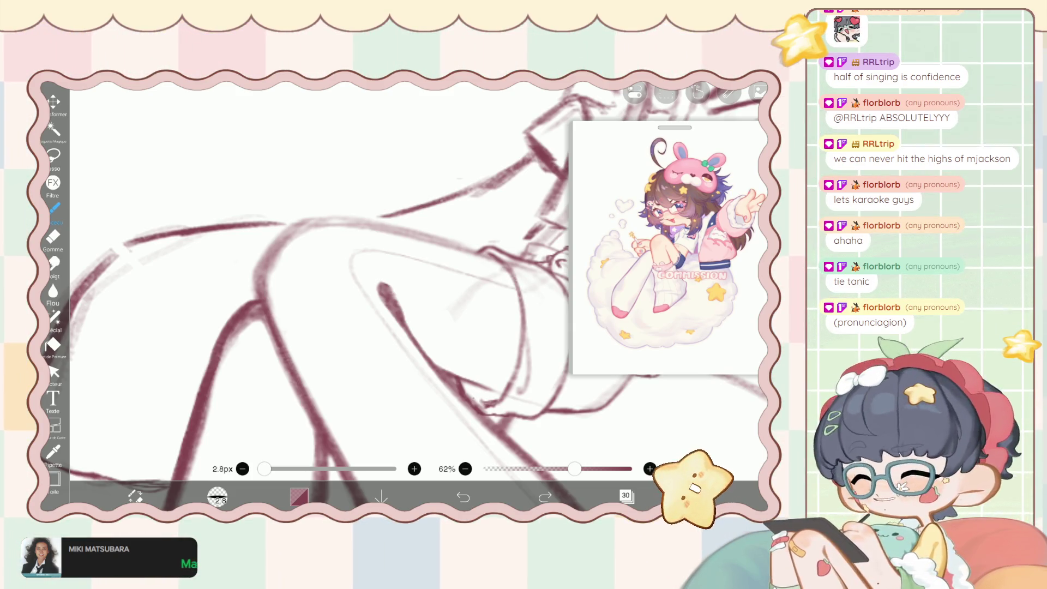
Zoom in and switch to the 4.0 px eraser.
scroll(382, 295, "up", 2)
scroll(383, 294, "up", 2)
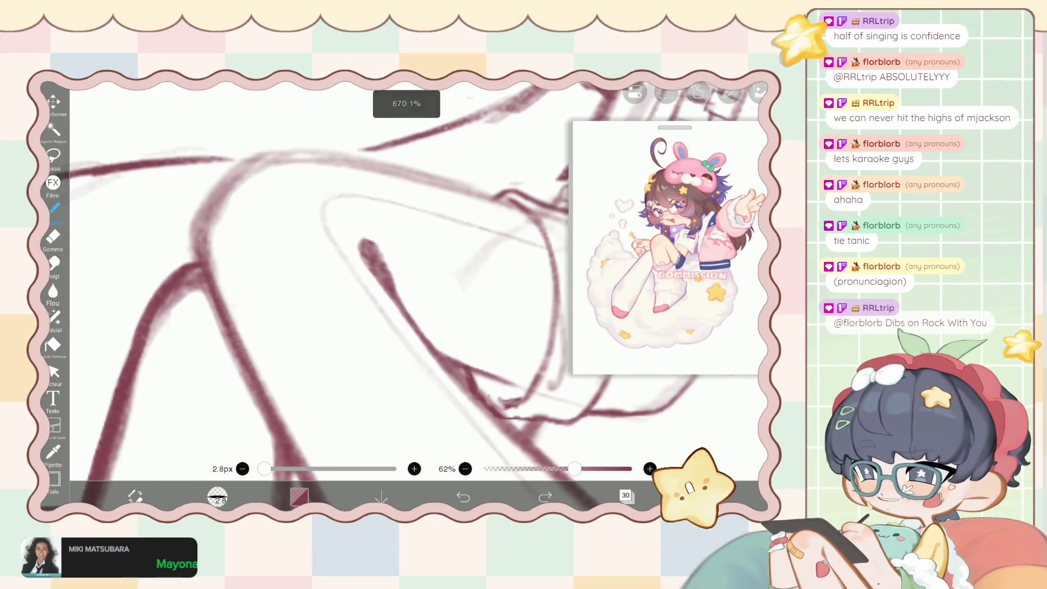
key("e")
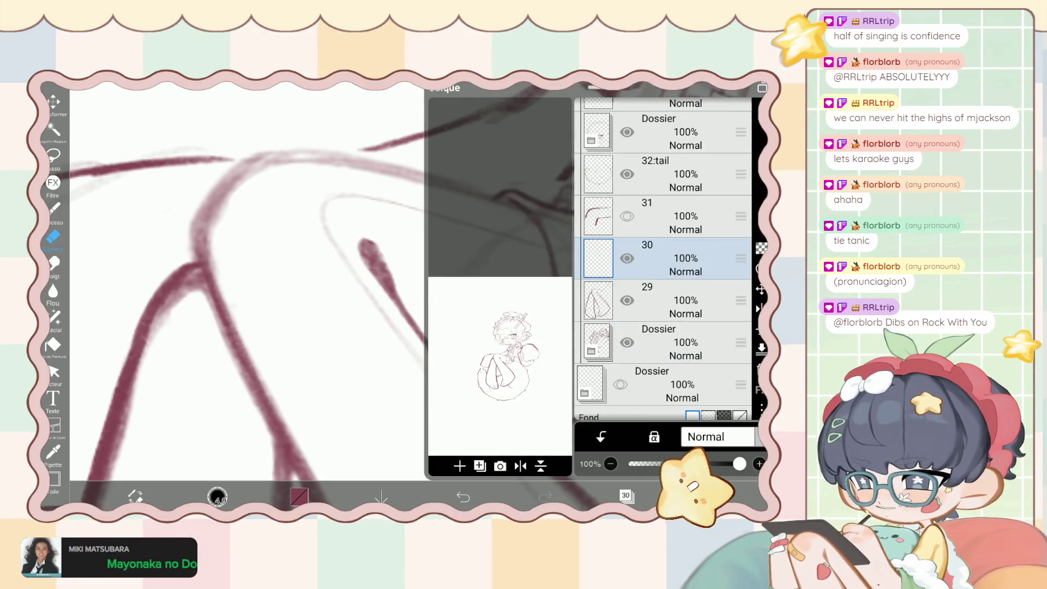
Return to the brush, undo the last stroke, and redraw the line along the knee.
key("b")
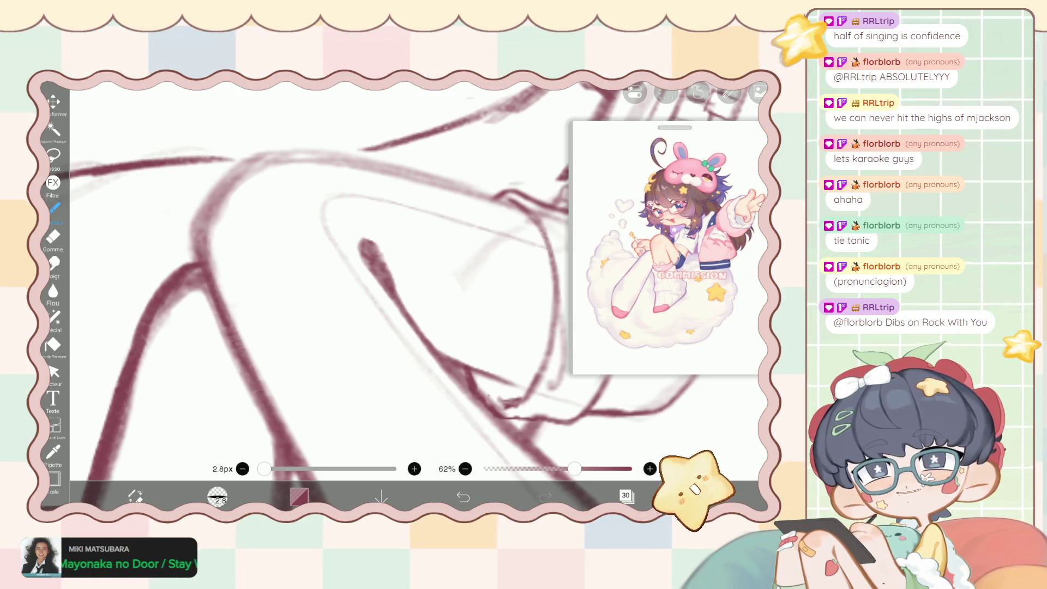
scroll(350, 272, "down", 3)
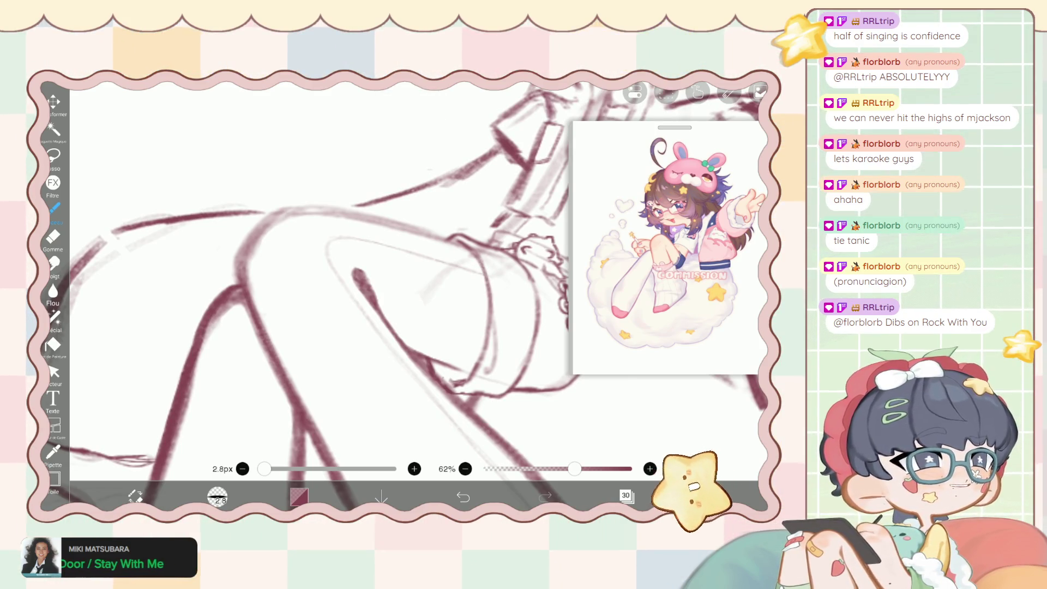
scroll(349, 273, "down", 1)
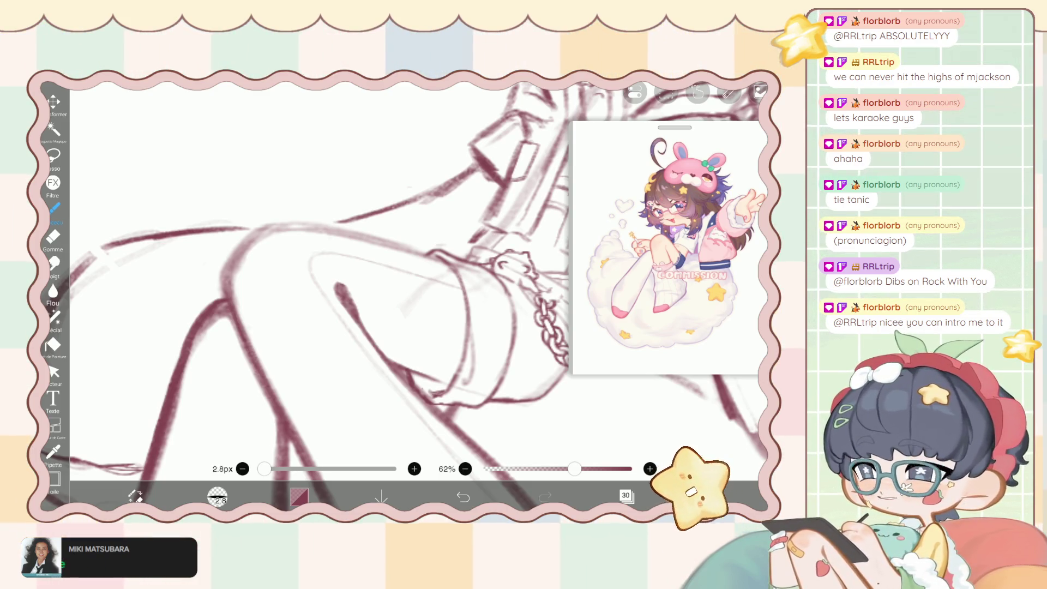
key("ctrl+z")
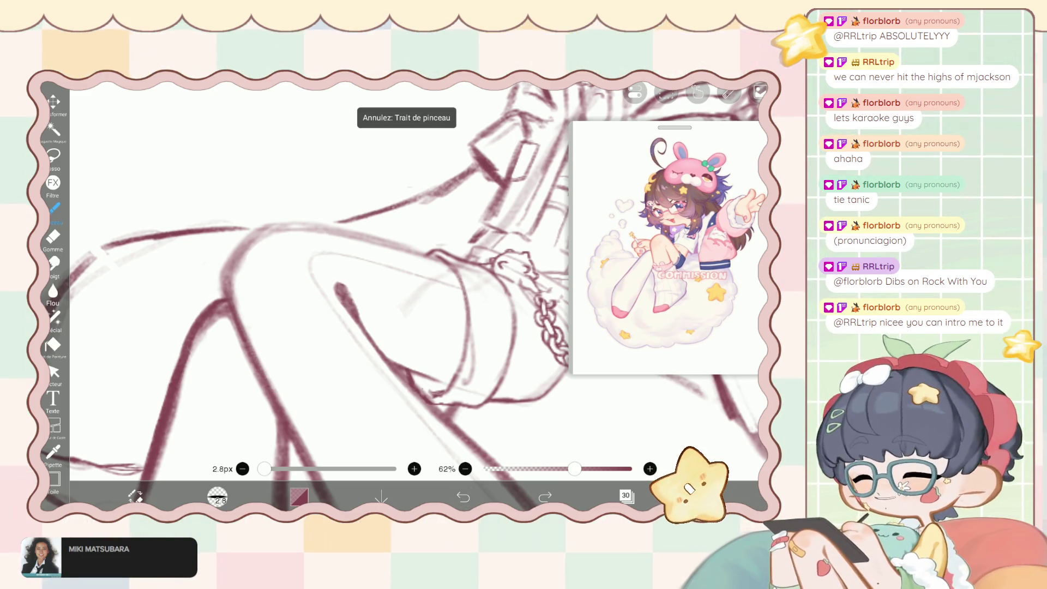
left_click_drag(257, 227, 382, 240)
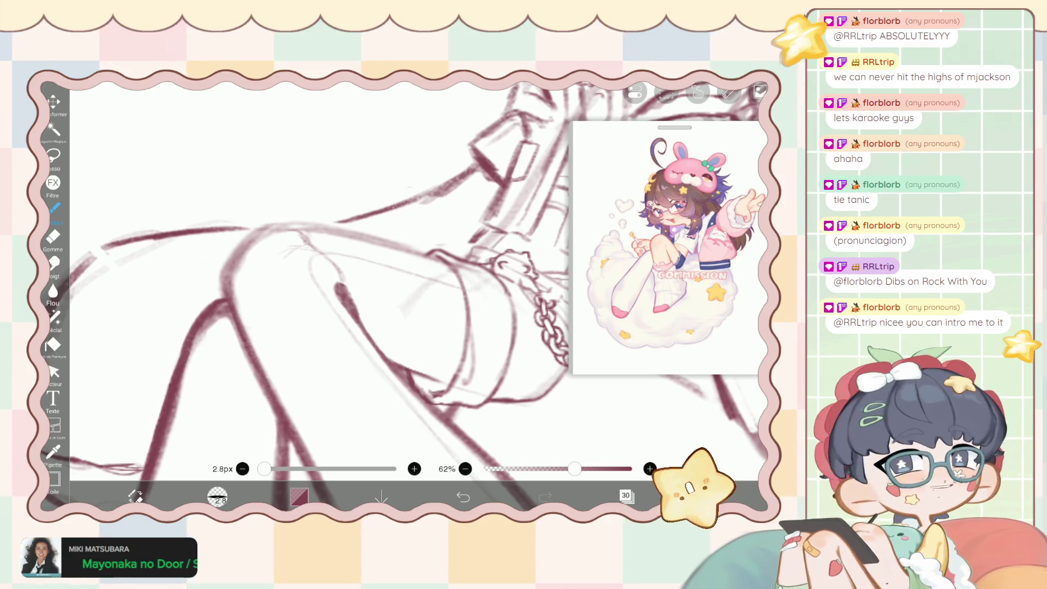
Undo the redrawn knee stroke and zoom around the leg to reassess it.
scroll(338, 283, "up", 3)
key("ctrl+z")
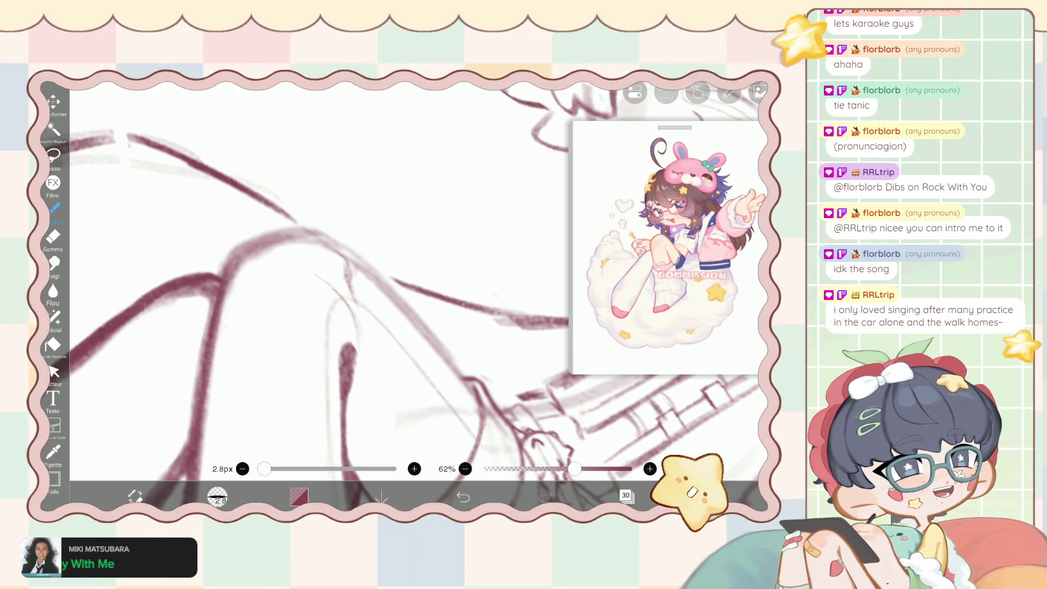
scroll(414, 278, "down", 3)
scroll(415, 279, "down", 3)
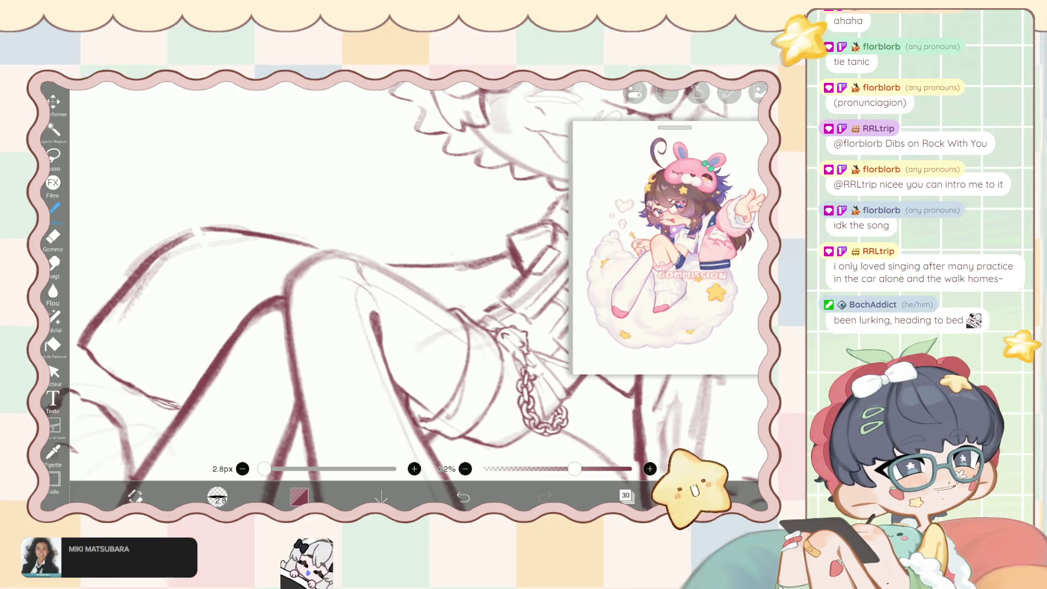
scroll(403, 294, "up", 2)
scroll(404, 295, "up", 2)
scroll(403, 295, "up", 2)
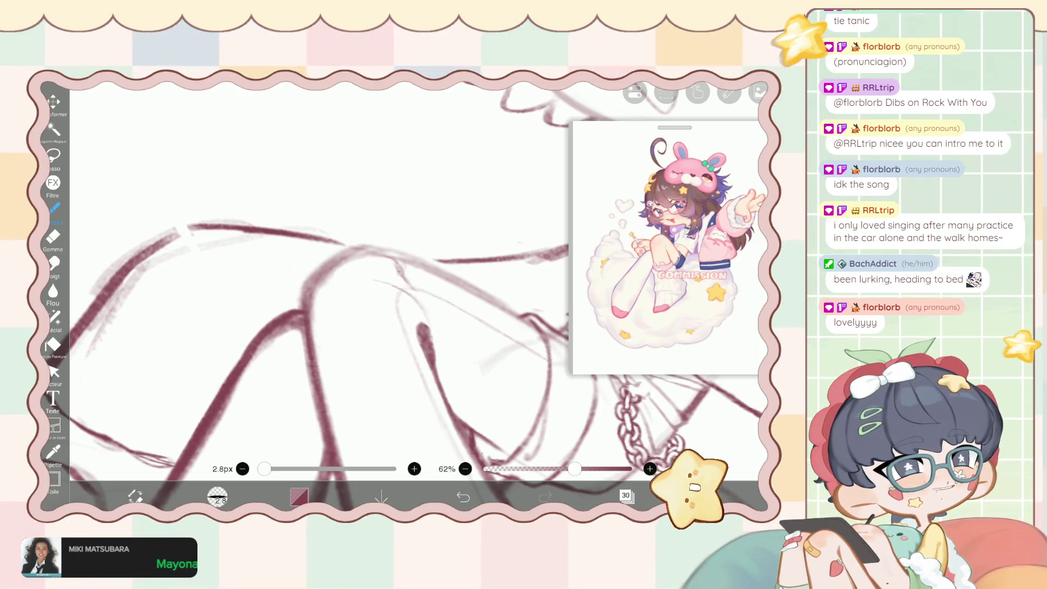
scroll(404, 295, "up", 1)
scroll(404, 294, "up", 1)
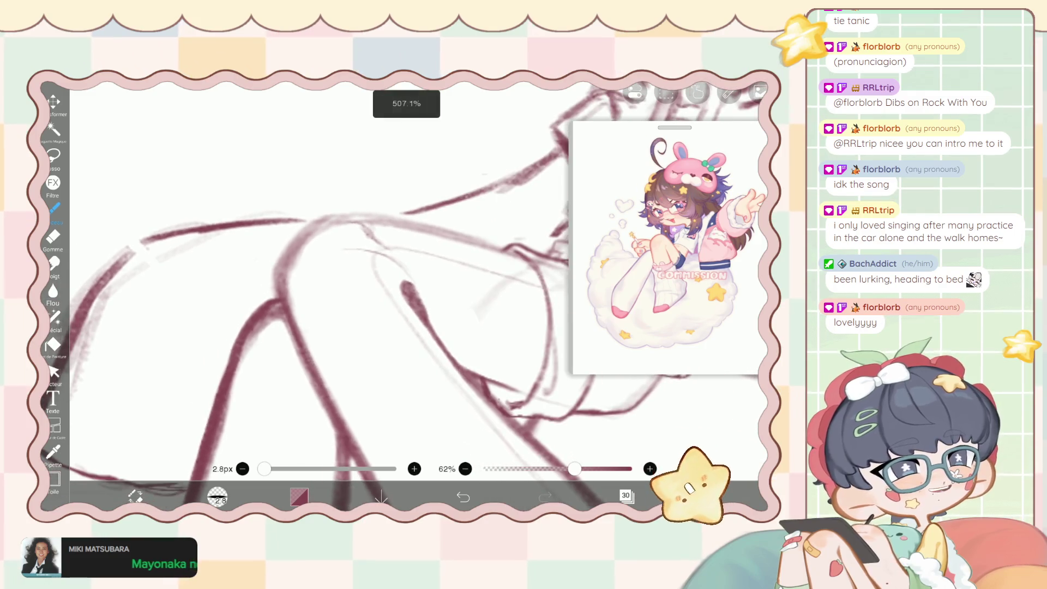
scroll(403, 294, "up", 1)
scroll(403, 295, "up", 1)
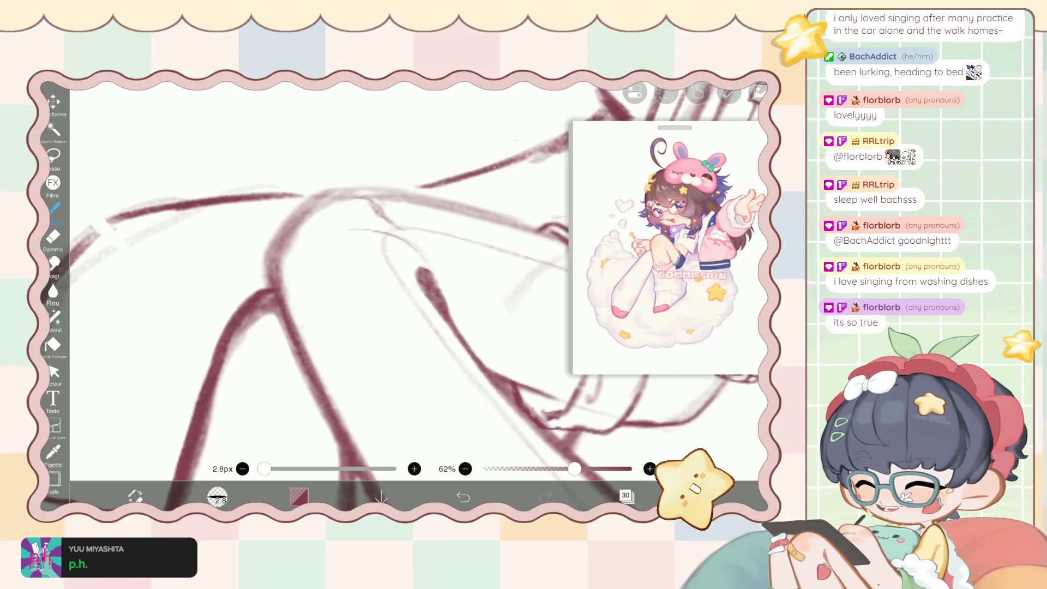
Undo the stray brush stroke near the leg.
scroll(415, 285, "down", 2)
scroll(415, 284, "up", 4)
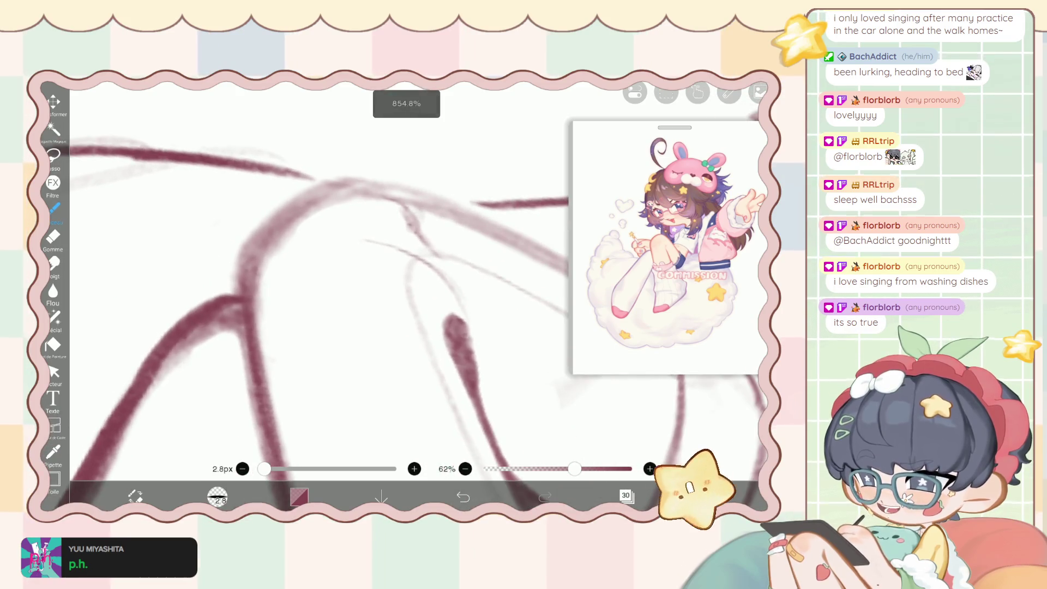
left_click(462, 497)
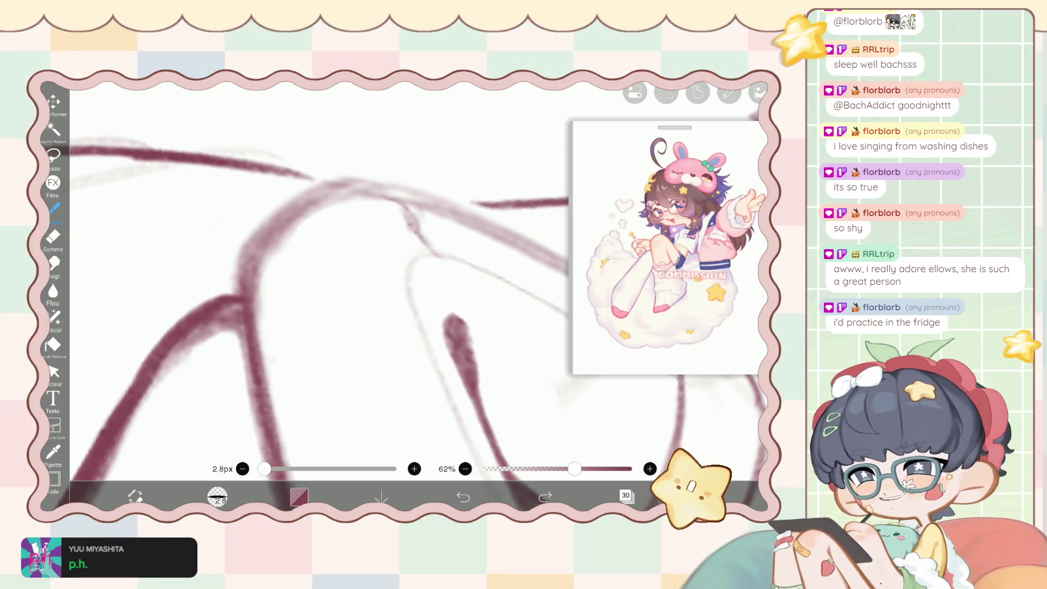
Switch to the eraser and zoom in on the leg and chain area.
scroll(322, 295, "up", 1)
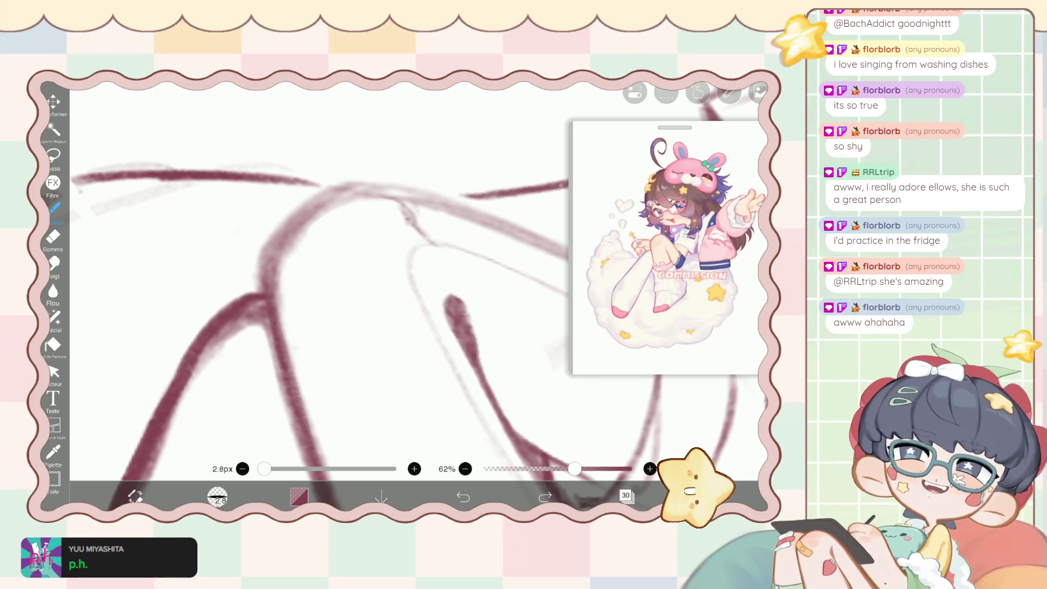
key("e")
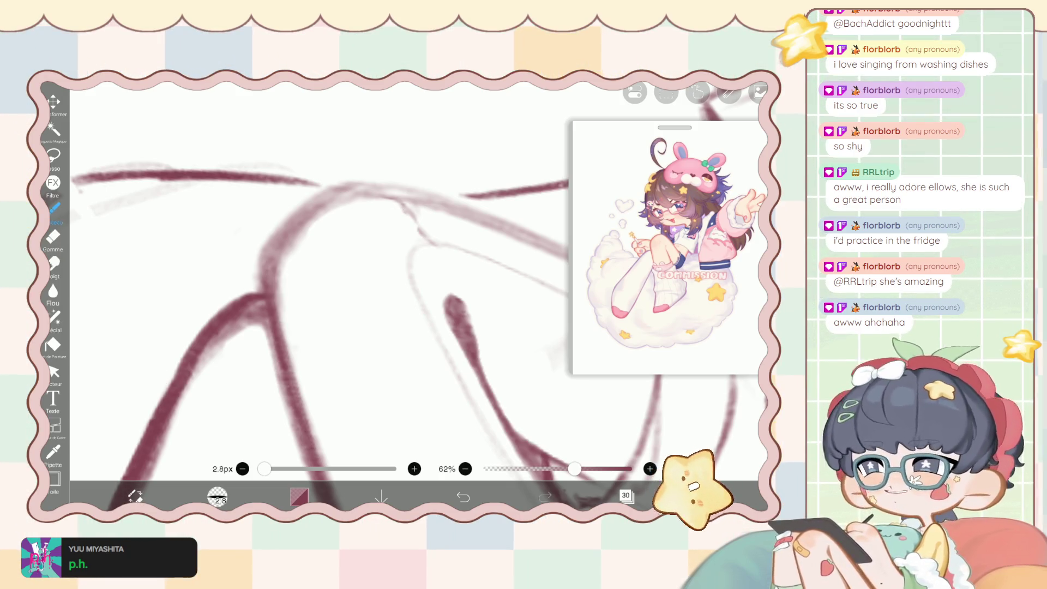
scroll(327, 301, "down", 1)
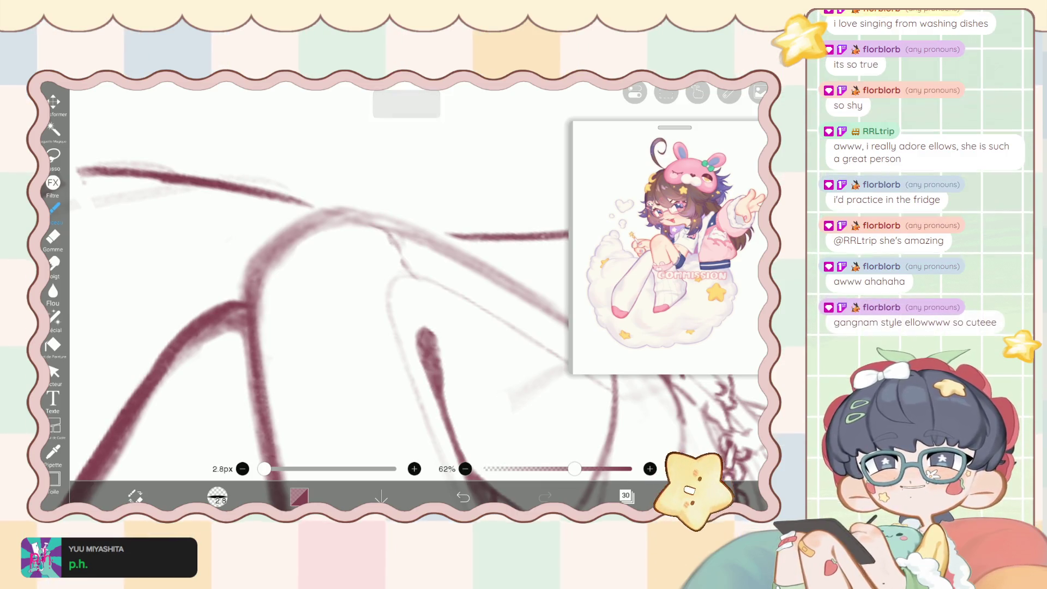
scroll(306, 328, "down", 1)
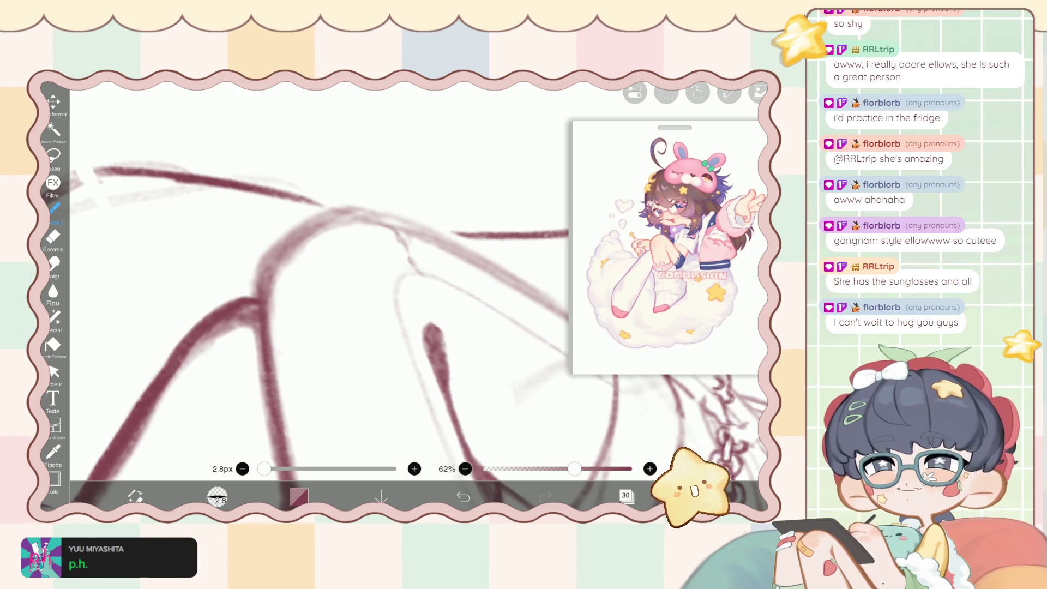
scroll(320, 288, "up", 5)
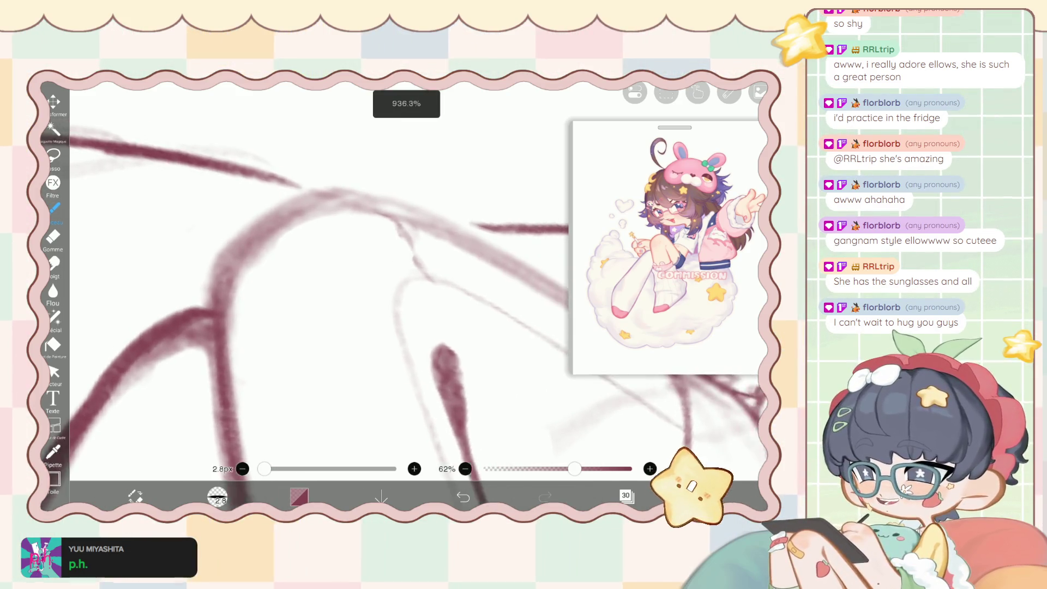
scroll(319, 289, "up", 1)
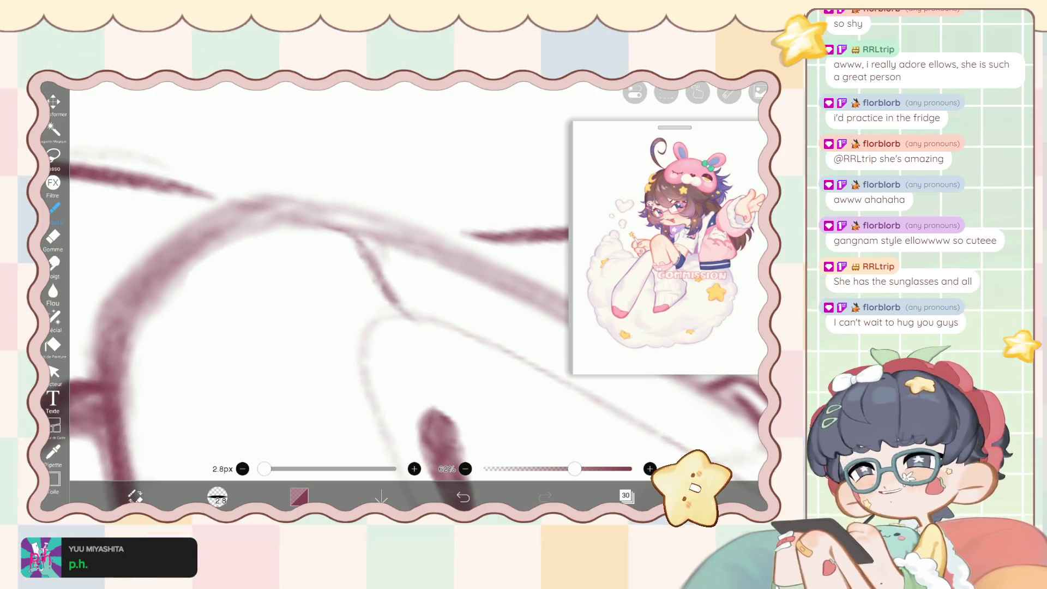
scroll(319, 289, "down", 3)
scroll(319, 289, "down", 2)
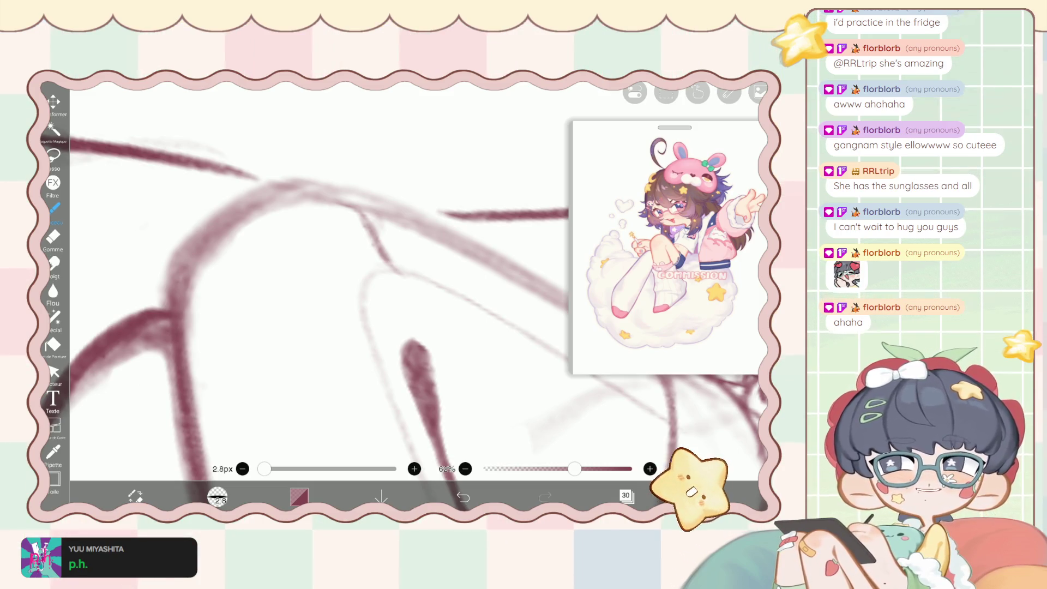
scroll(415, 300, "down", 3)
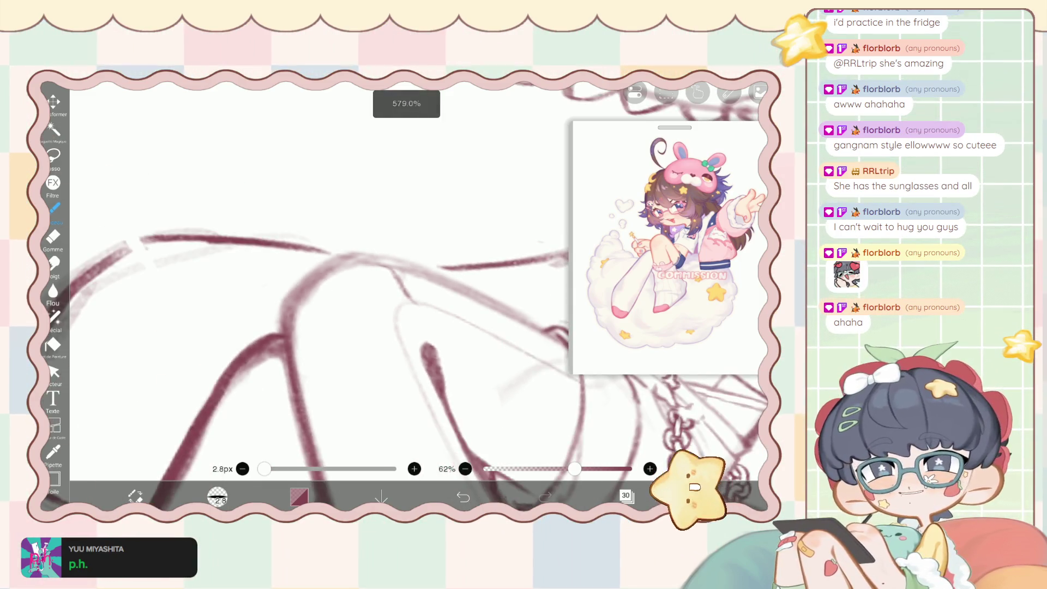
Try a small oval and a stroke above the knee, then undo them all.
left_click_drag(294, 145, 229, 155)
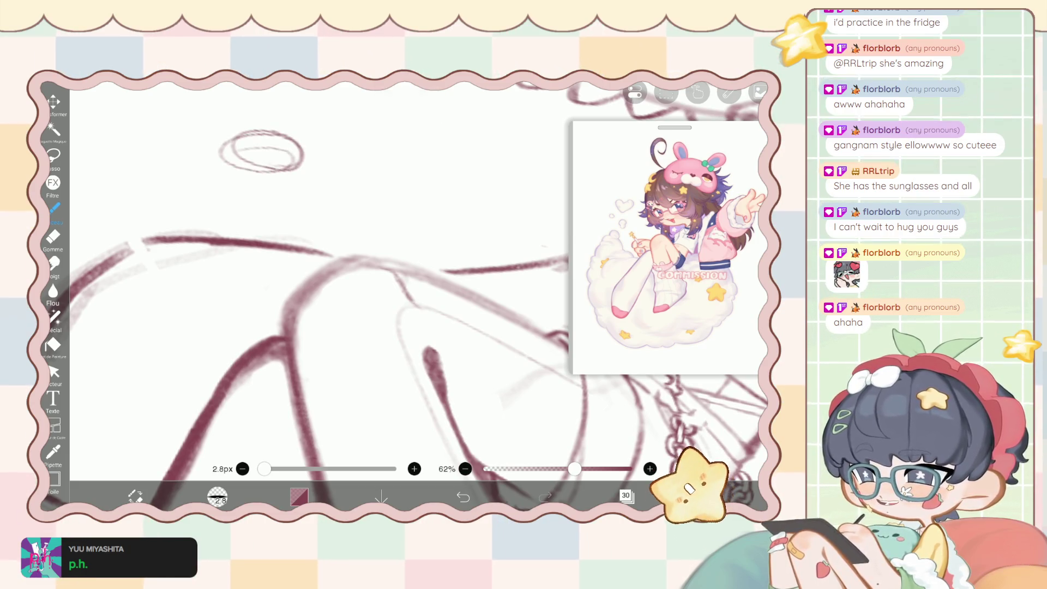
key("ctrl+z")
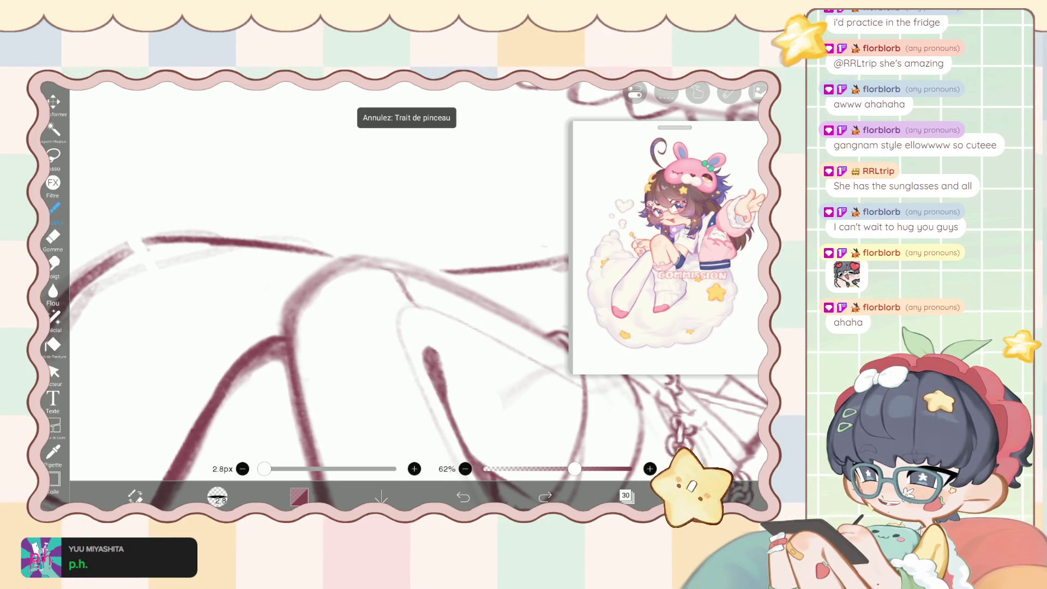
left_click_drag(402, 179, 386, 200)
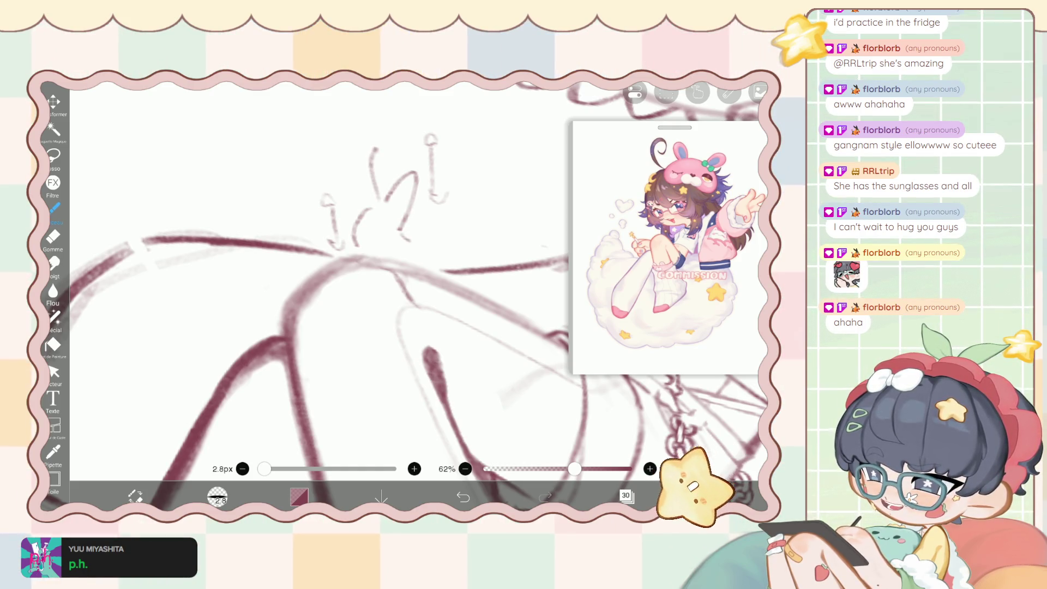
key("ctrl+z")
key("ctrl+z")
key("ctrl+z")
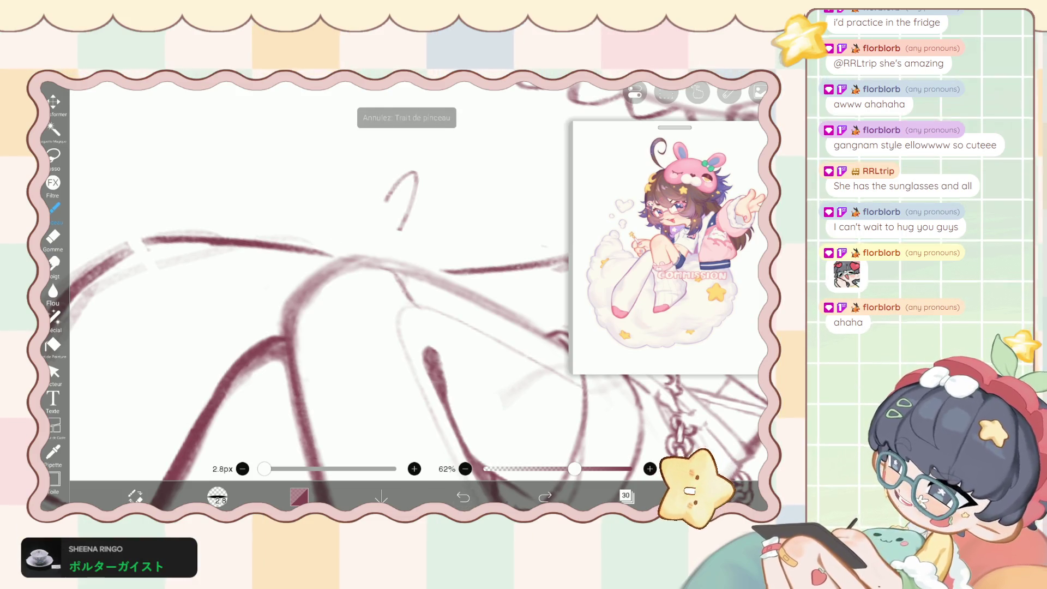
key("ctrl+z")
scroll(349, 295, "down", 2)
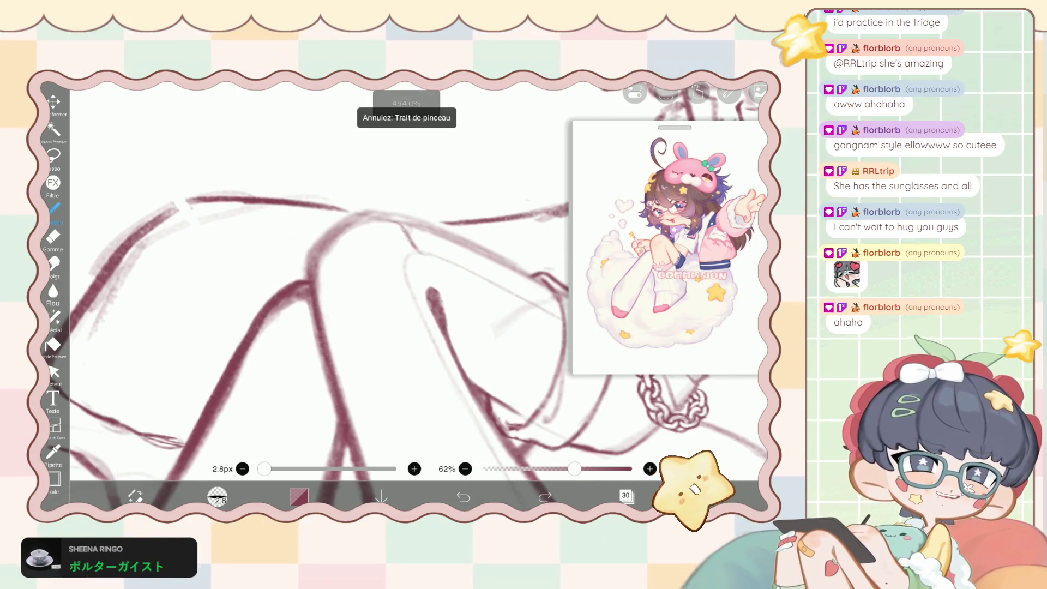
Draw a short thin line on the leg, then undo it.
scroll(349, 294, "down", 1)
scroll(350, 294, "down", 1)
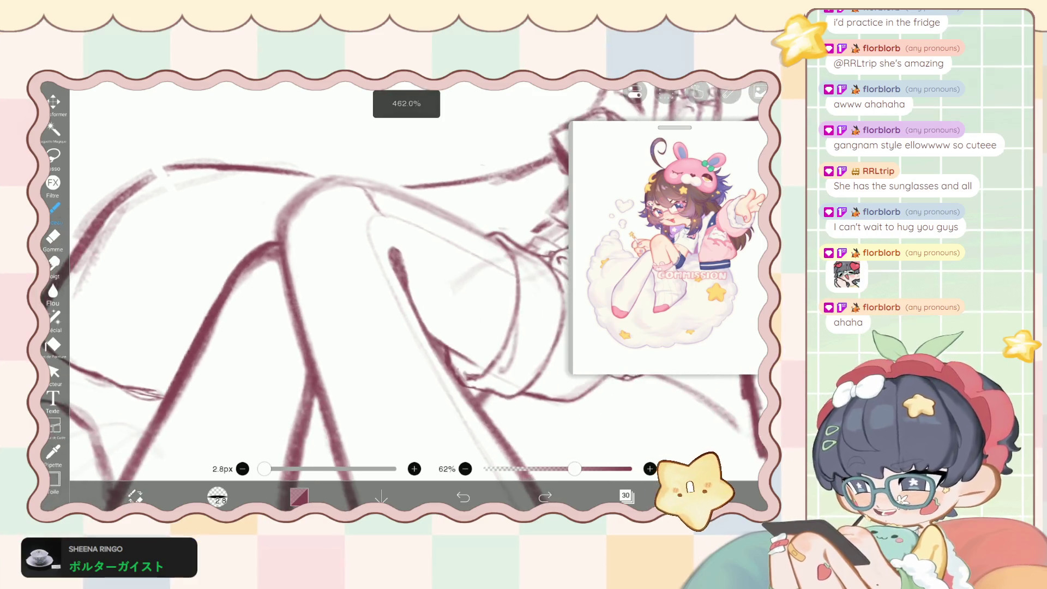
scroll(350, 295, "up", 1)
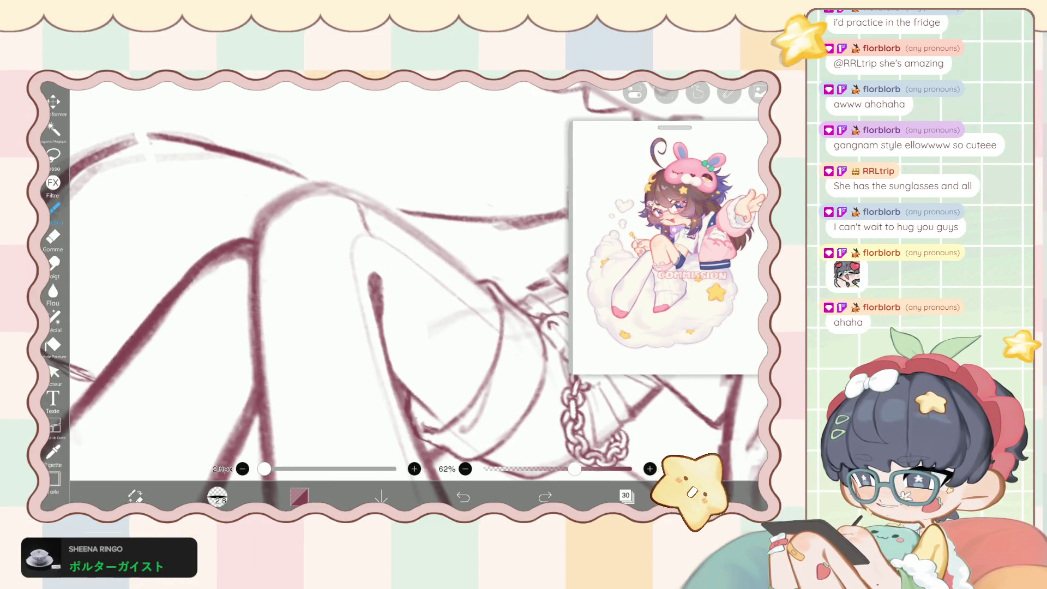
scroll(350, 294, "down", 1)
scroll(350, 295, "down", 1)
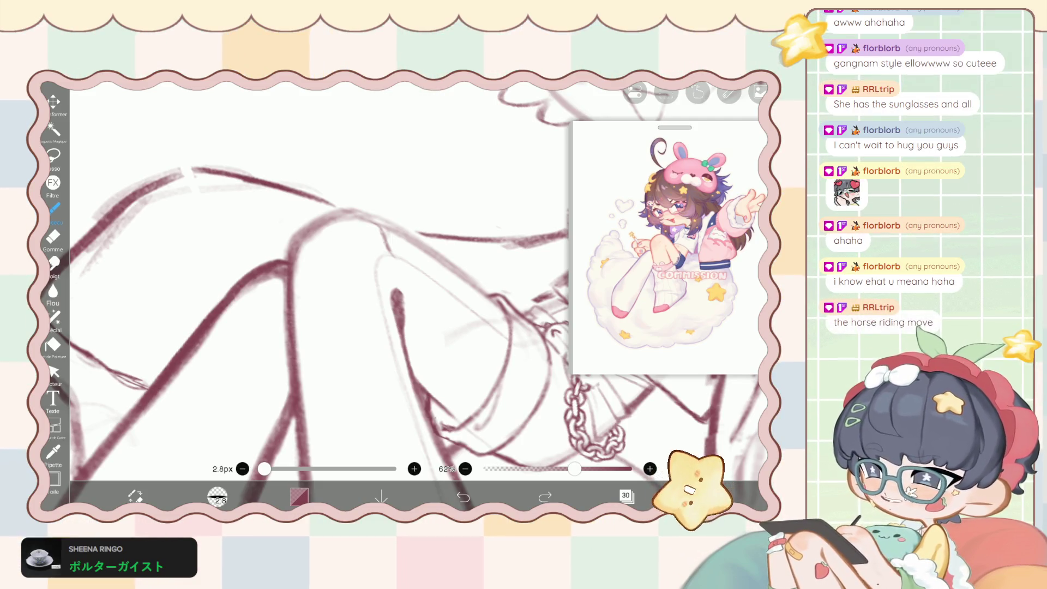
scroll(415, 294, "down", 1)
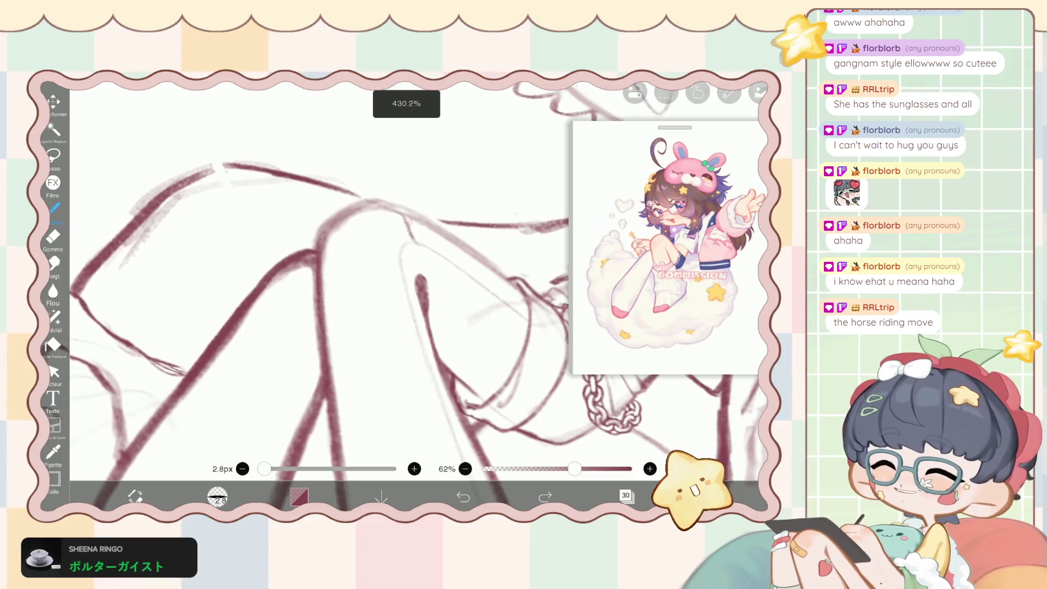
scroll(415, 283, "up", 2)
scroll(414, 284, "up", 2)
scroll(415, 283, "up", 1)
scroll(415, 284, "up", 1)
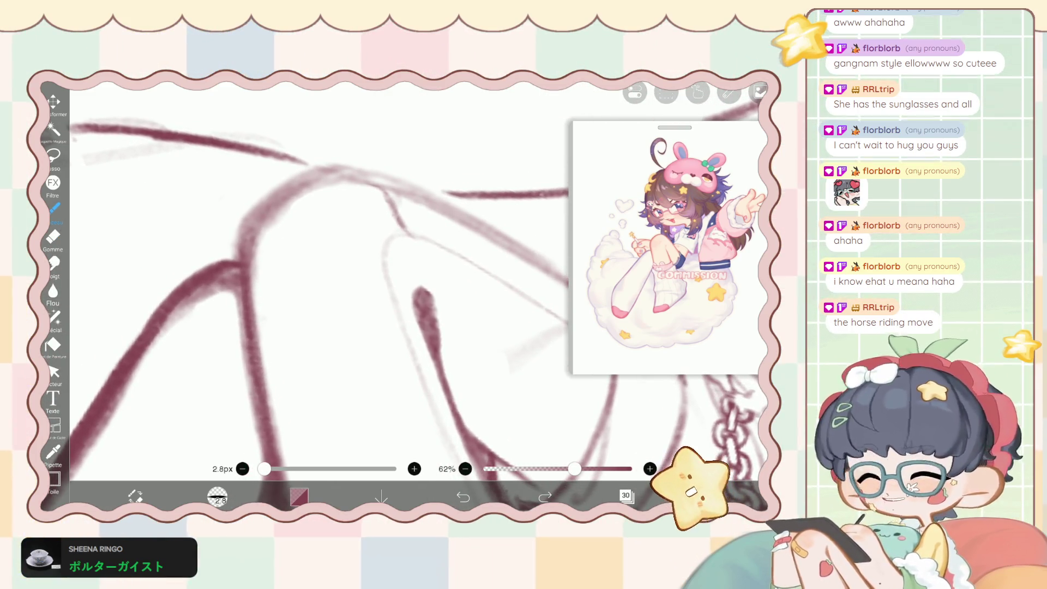
left_click_drag(421, 246, 425, 268)
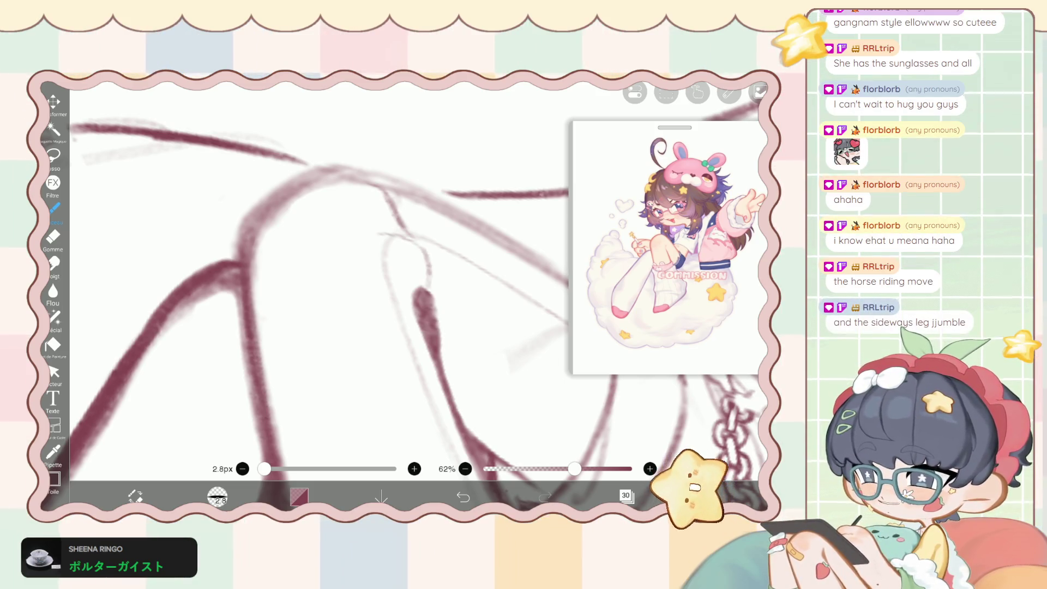
key("ctrl+z")
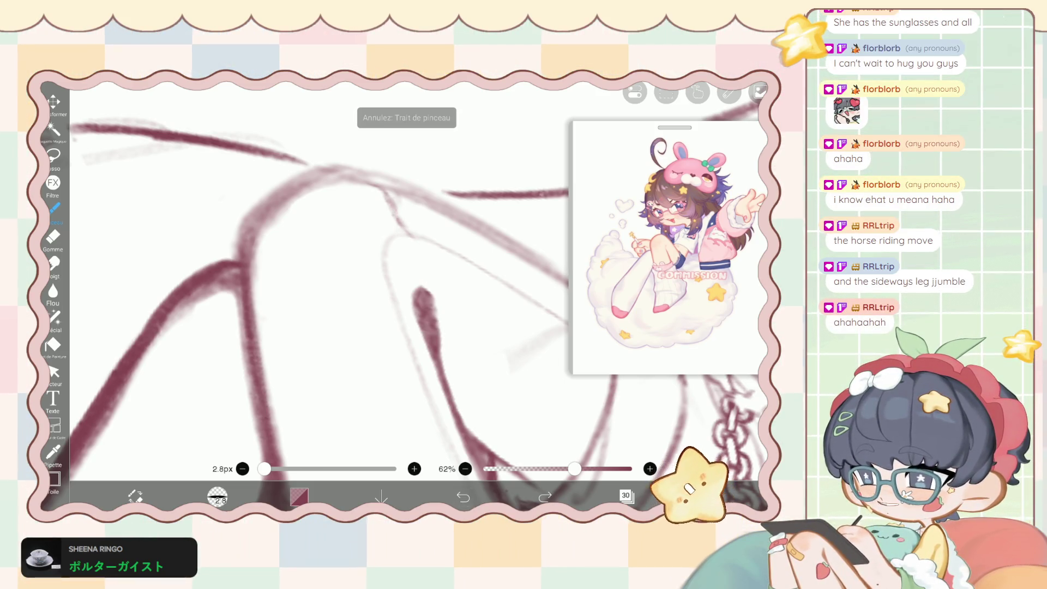
Undo the earlier eraser stroke and one more recent step with the toolbar undo arrow.
scroll(415, 284, "down", 5)
left_click(464, 497)
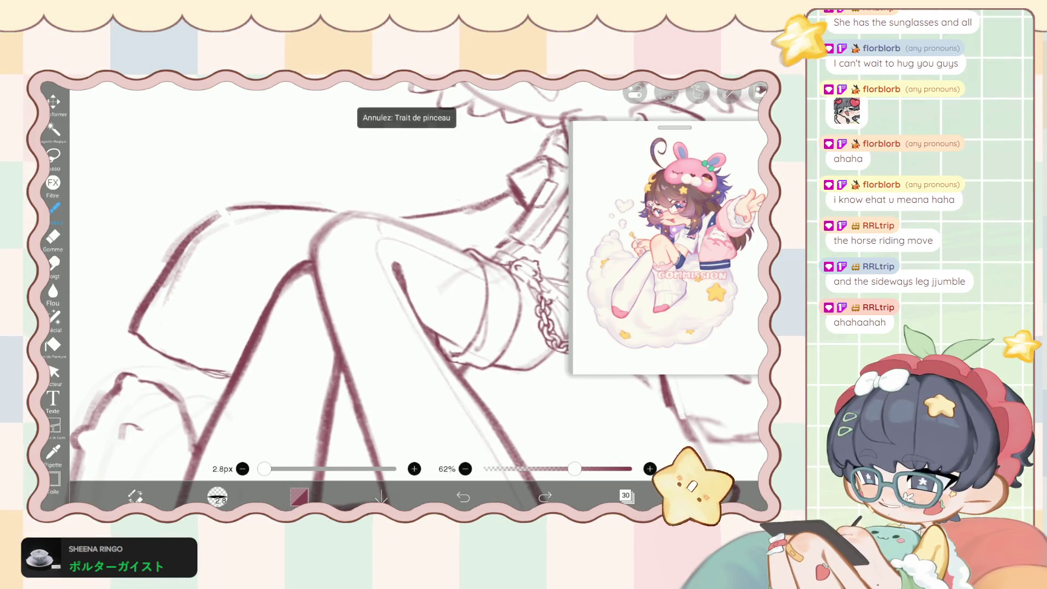
left_click(463, 497)
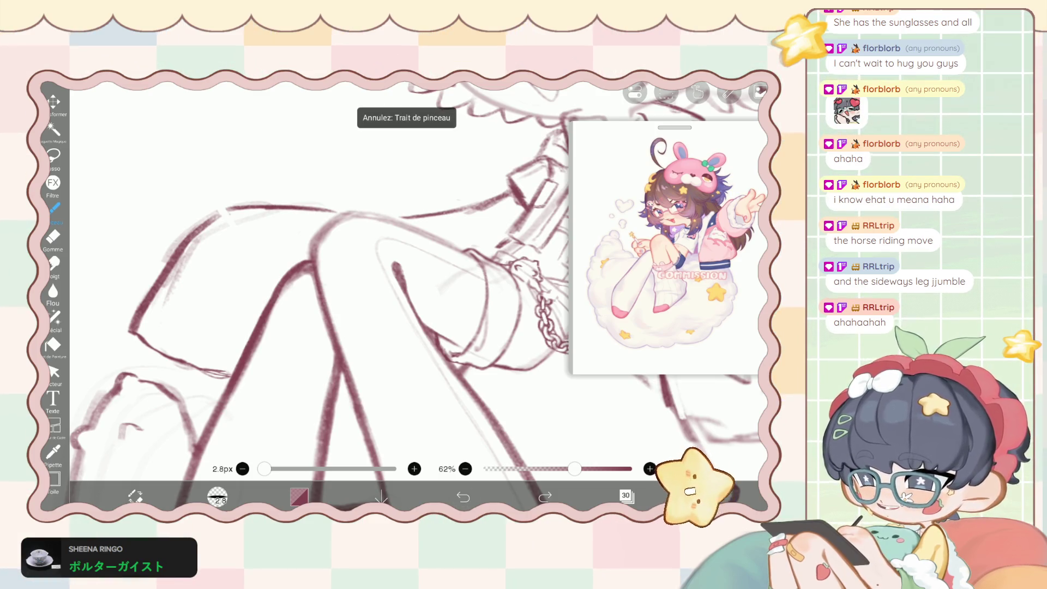
scroll(328, 284, "up", 2)
scroll(327, 284, "up", 2)
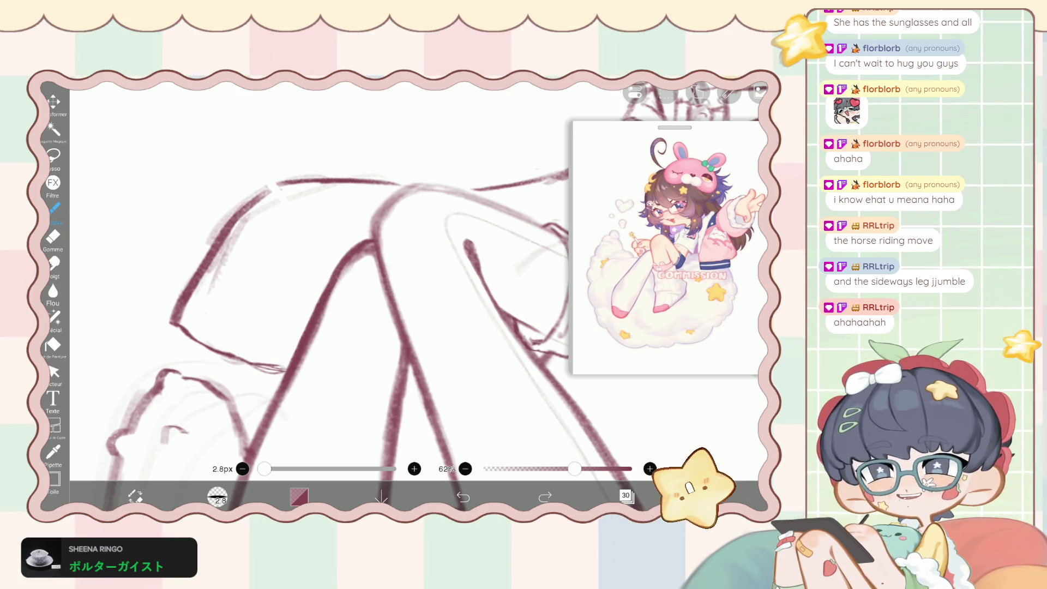
scroll(327, 284, "up", 2)
scroll(327, 284, "up", 2)
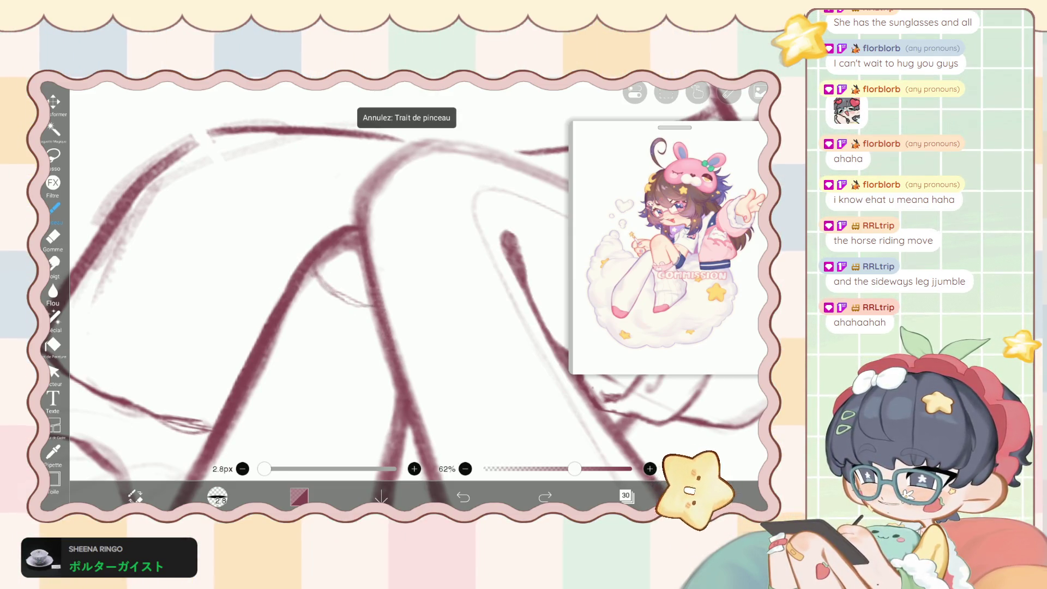
scroll(414, 283, "down", 3)
scroll(415, 284, "down", 1)
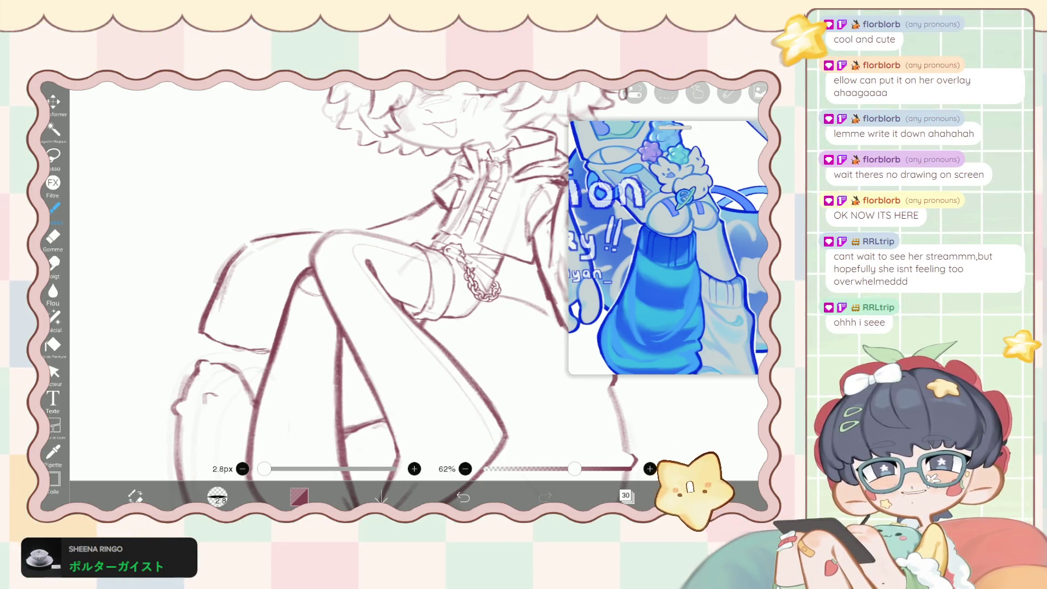
Erase the overshooting end of the thin leg curve.
left_click_drag(349, 273, 353, 276)
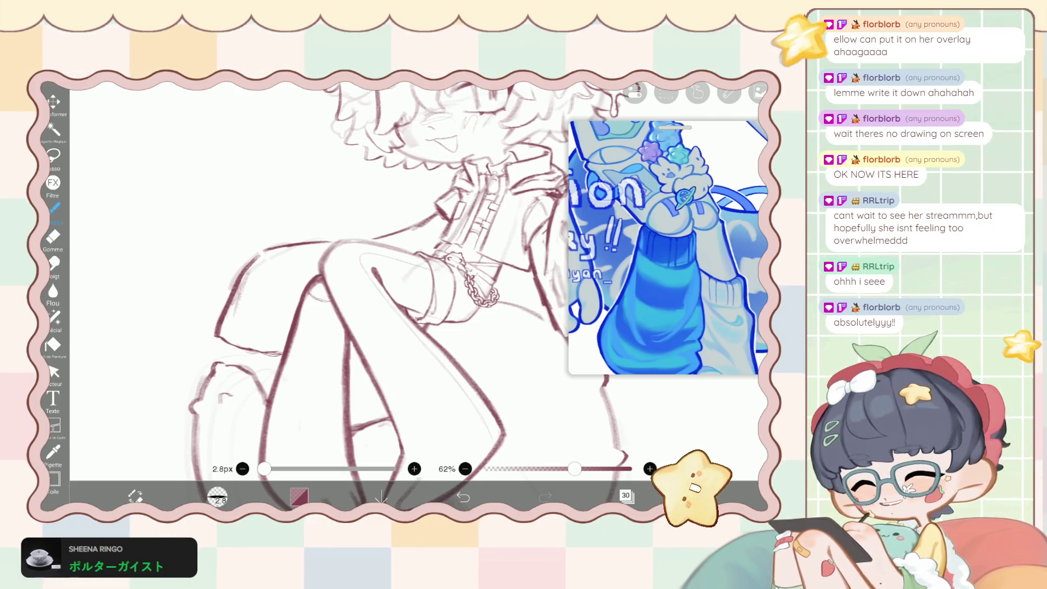
scroll(382, 294, "up", 5)
scroll(382, 294, "up", 3)
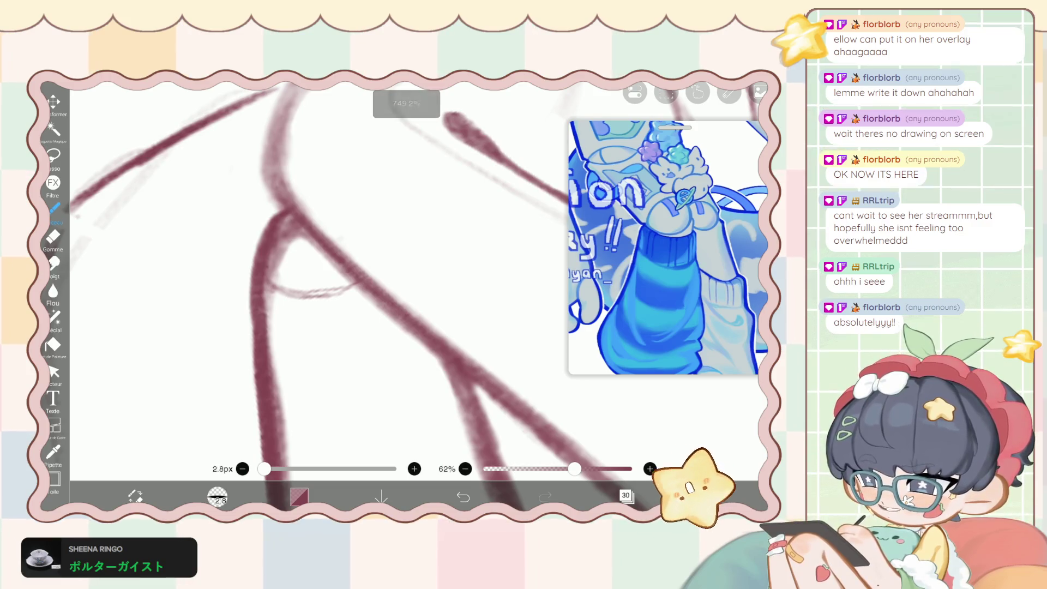
key("e")
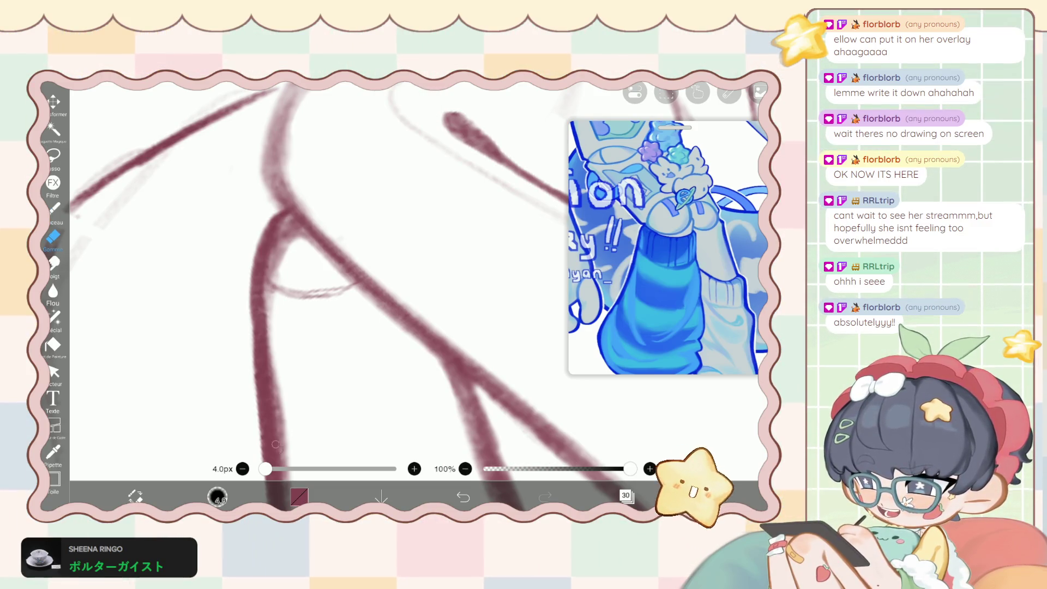
left_click_drag(326, 282, 310, 246)
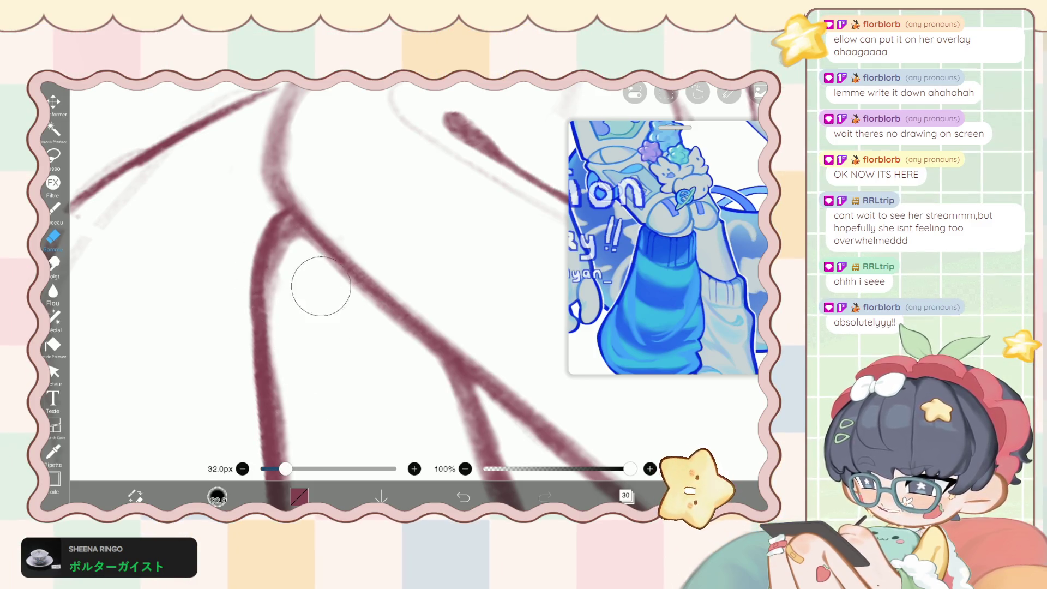
Redraw the thin curved line across the leg, retrying until it fits.
key("b")
scroll(321, 287, "down", 2)
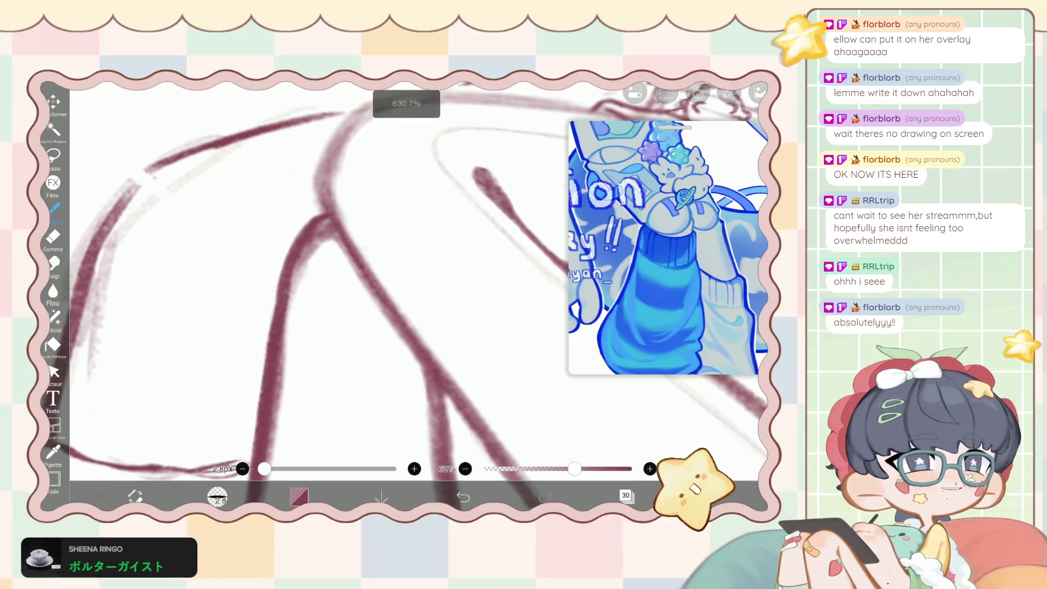
scroll(262, 337, "up", 2)
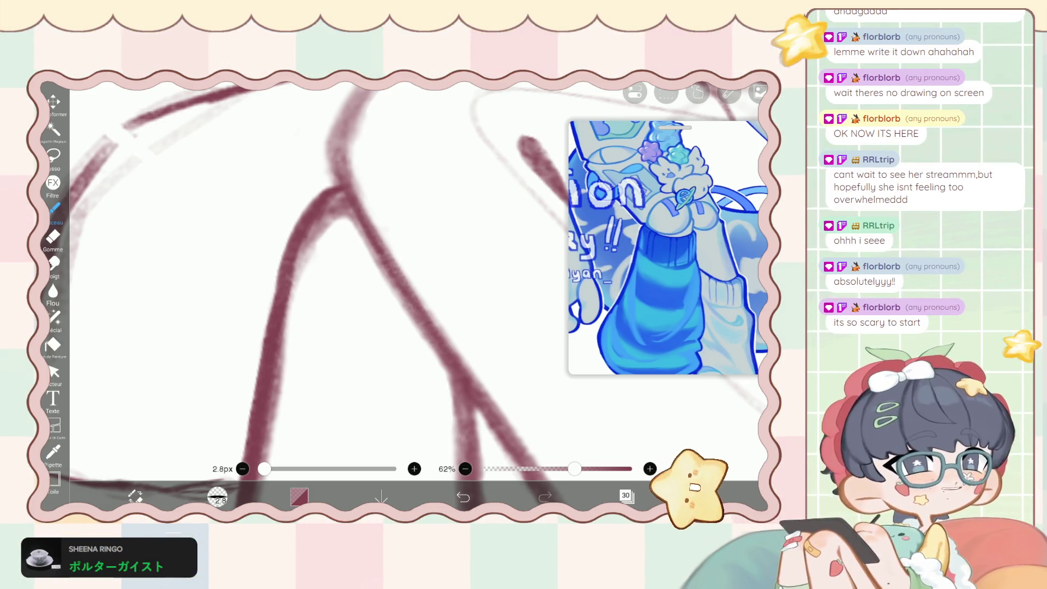
mouse_move(309, 254)
left_mouse_down()
mouse_move(357, 300)
mouse_move(383, 299)
left_mouse_up()
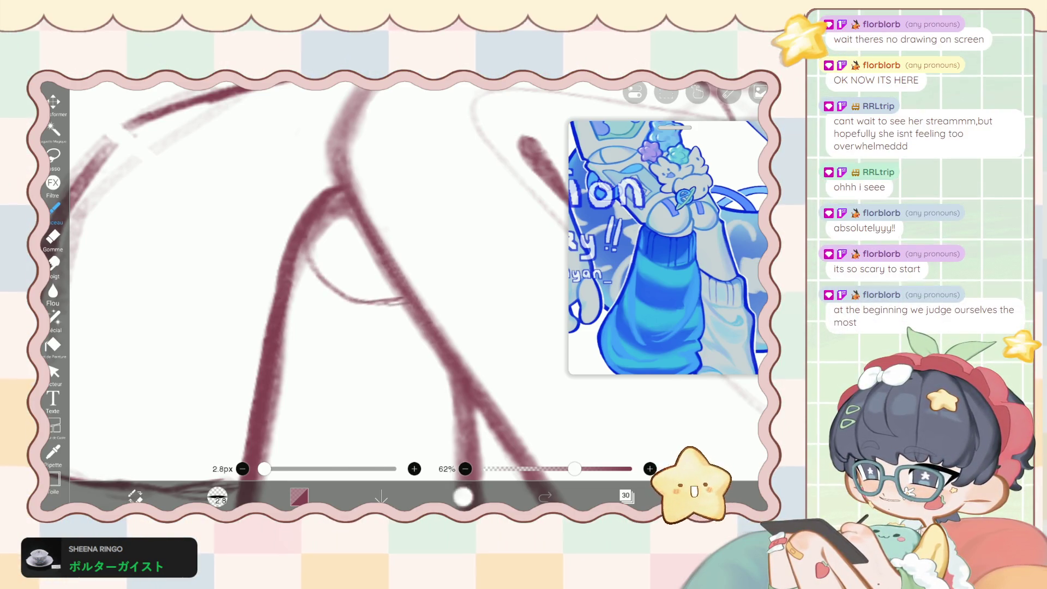
key("ctrl+z")
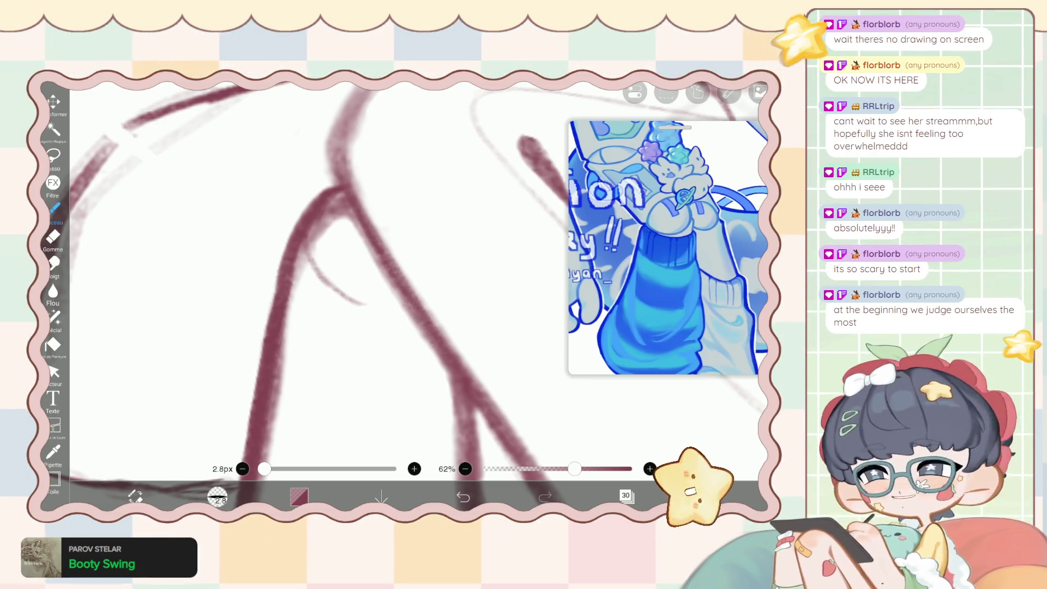
key("ctrl+z")
left_click_drag(310, 255, 358, 305)
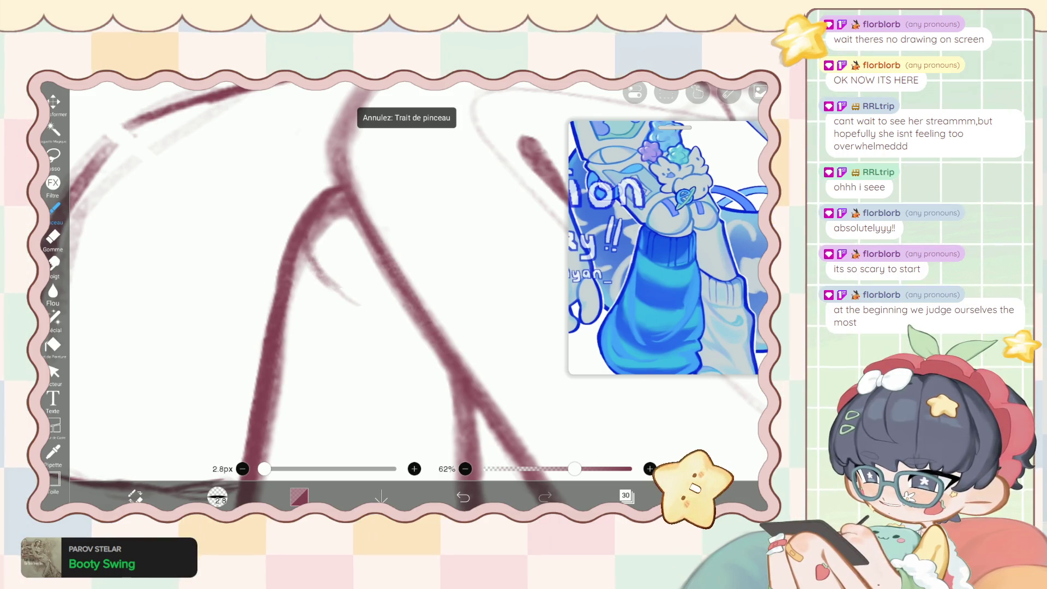
left_click_drag(309, 256, 377, 303)
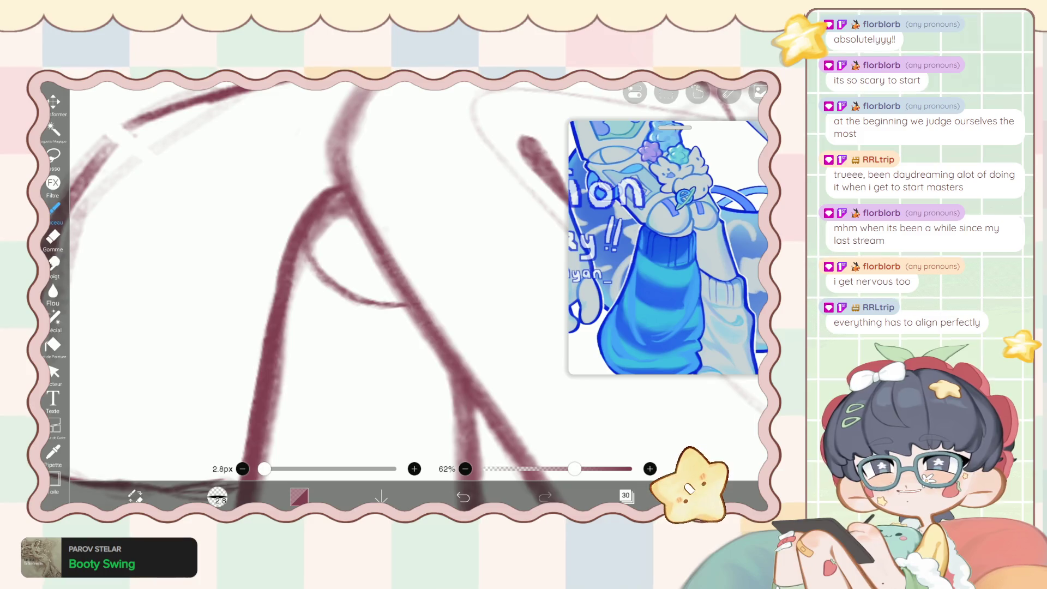
Select the liquify pen at 62.0 px thickness.
scroll(349, 284, "down", 2)
scroll(349, 284, "up", 1)
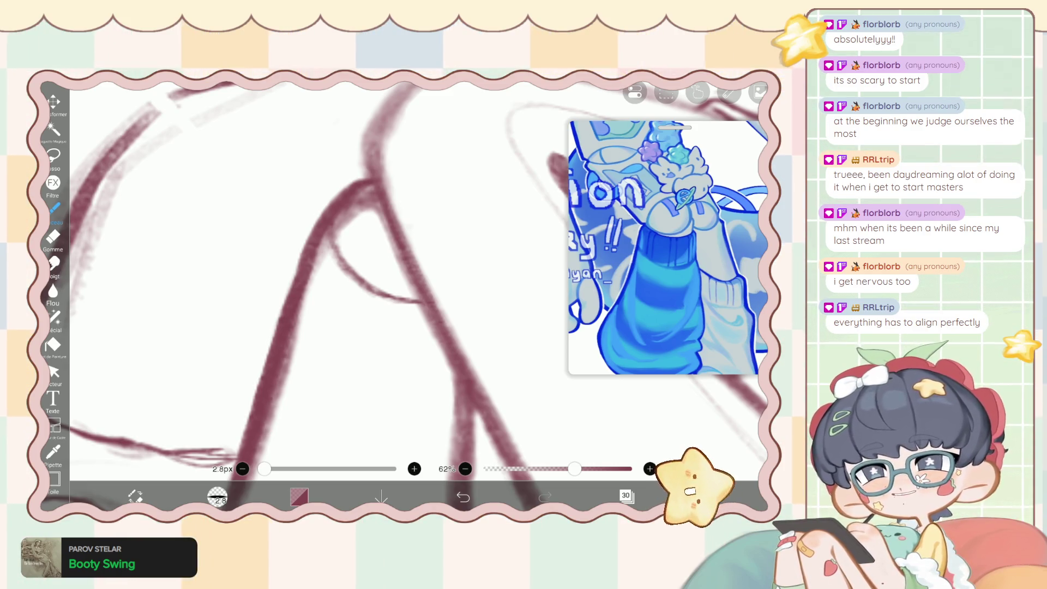
scroll(350, 283, "up", 1)
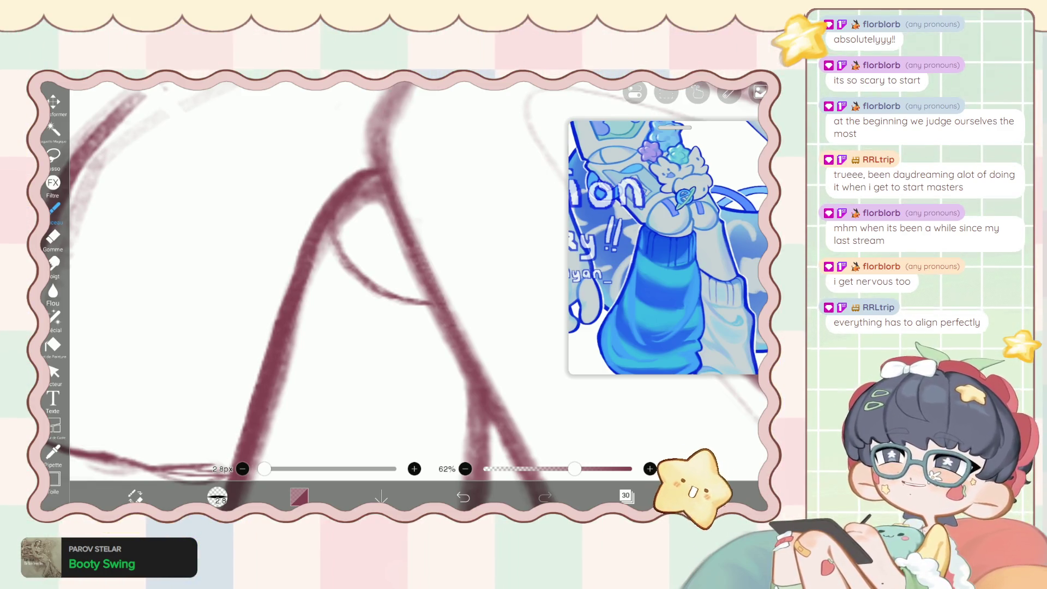
left_click(54, 317)
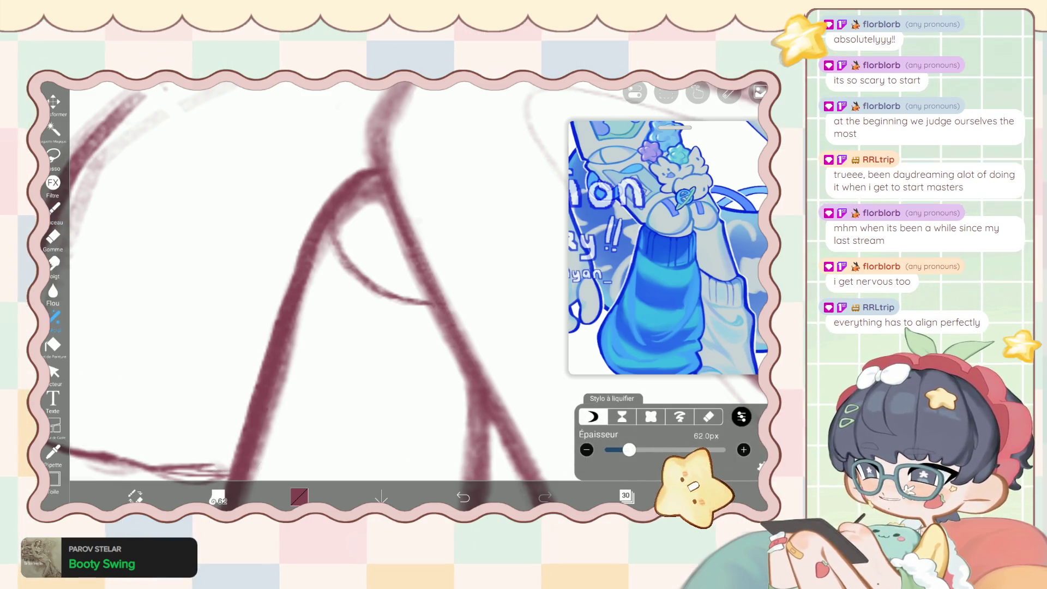
Set the liquify pen thickness to 111px, then return to the drawing brush.
left_click_drag(629, 450, 638, 449)
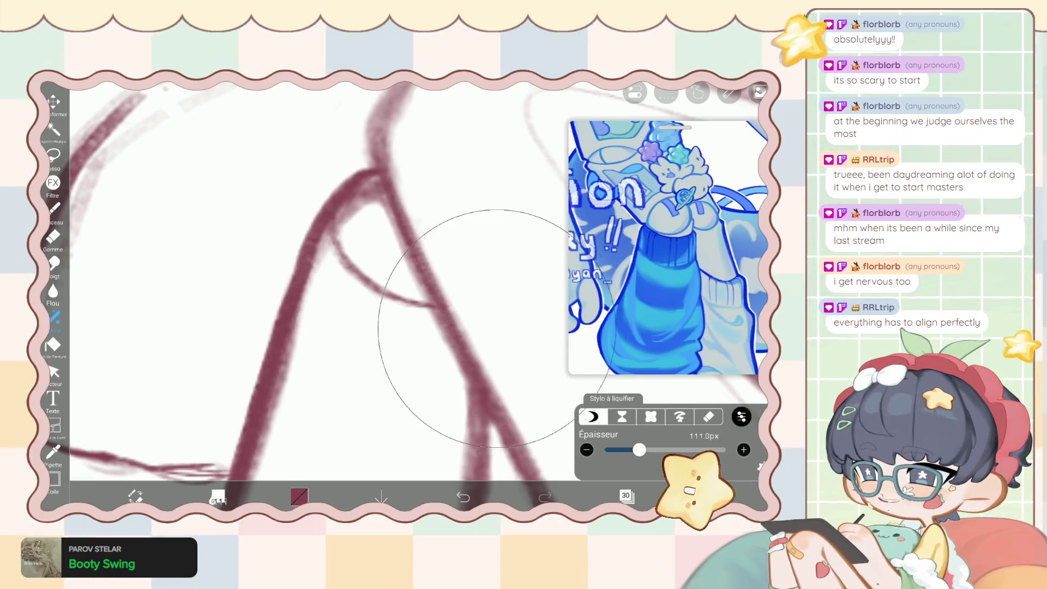
left_click(55, 209)
scroll(415, 284, "down", 5)
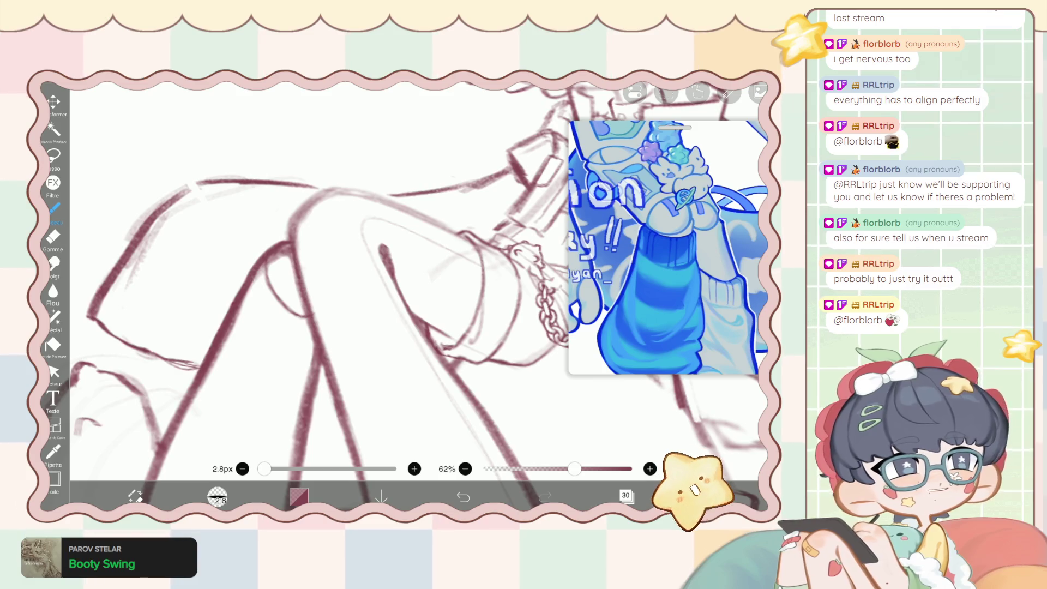
Zoom into the knee area and open the layer list showing layer 30.
scroll(218, 328, "up", 2)
scroll(327, 273, "up", 1)
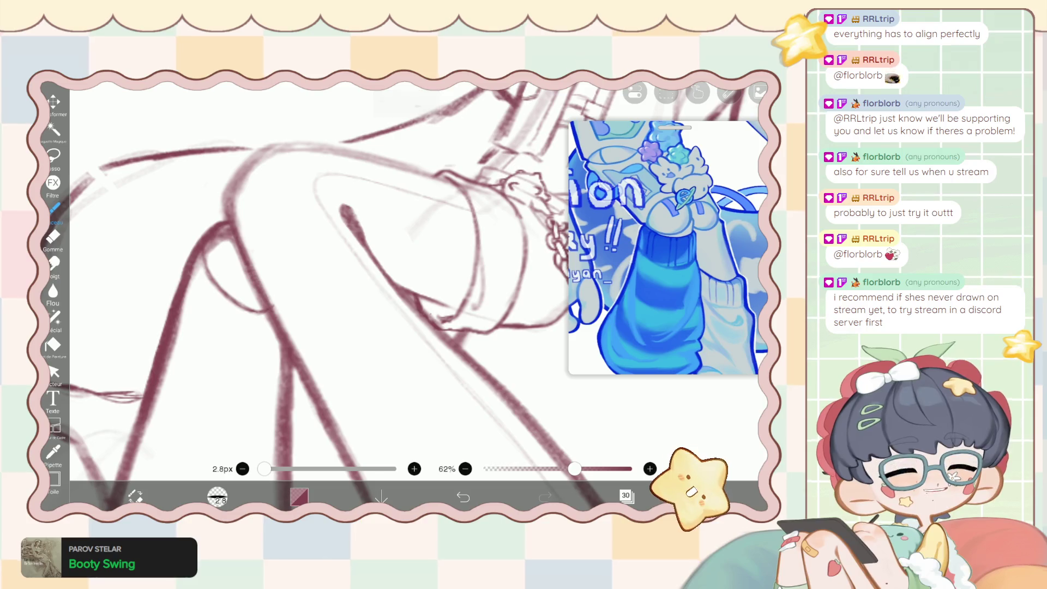
scroll(328, 273, "up", 1)
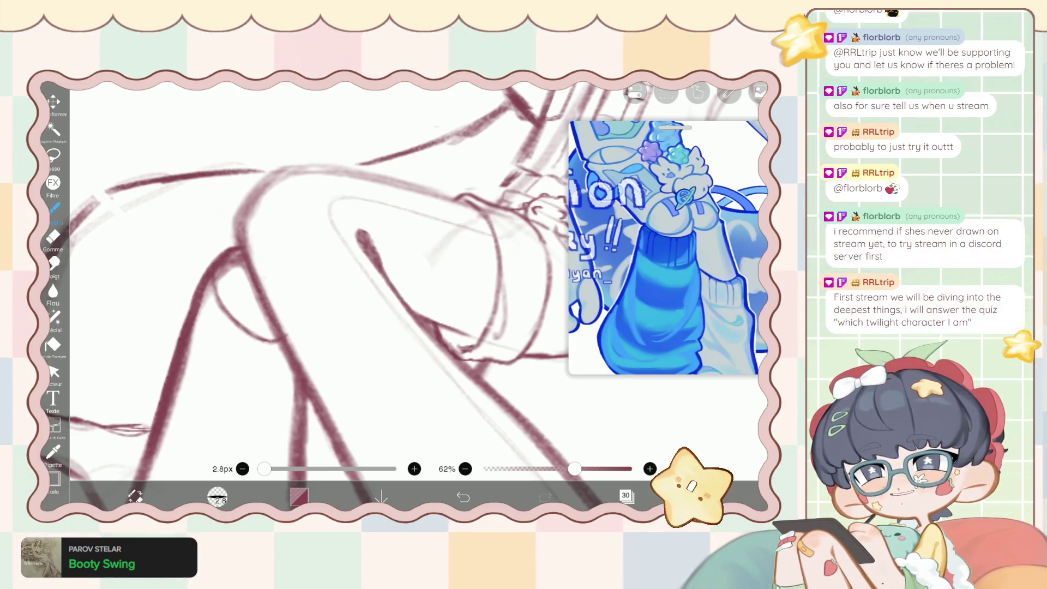
scroll(360, 295, "up", 1)
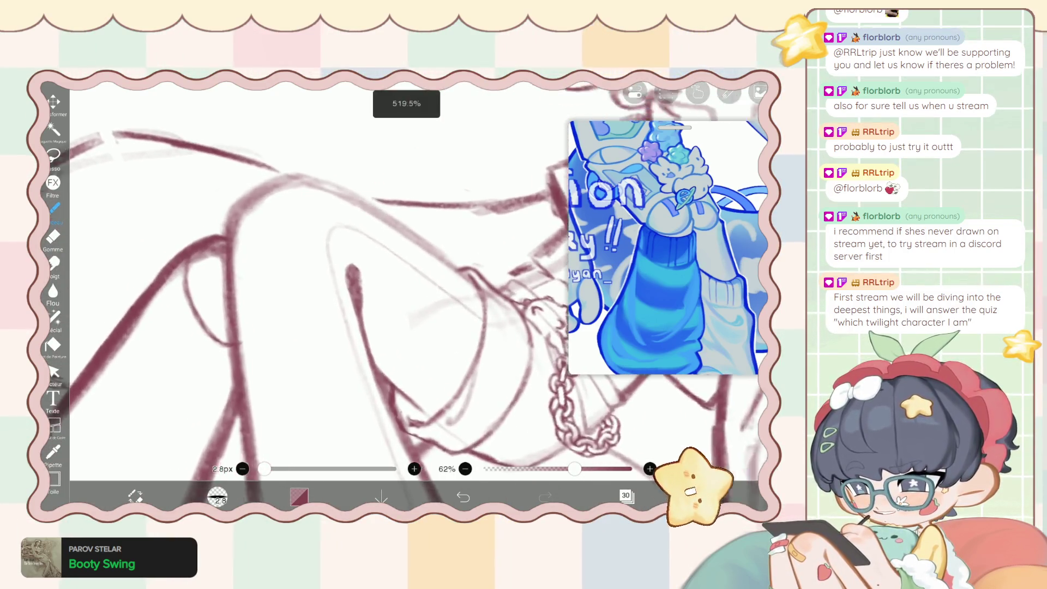
left_click(626, 495)
left_click(626, 495)
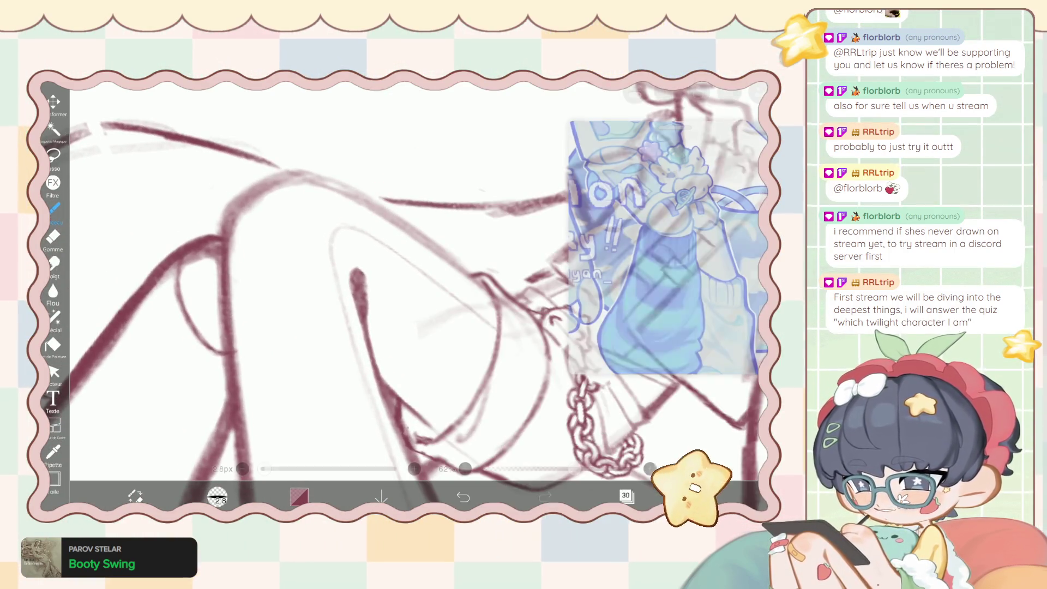
scroll(360, 295, "up", 2)
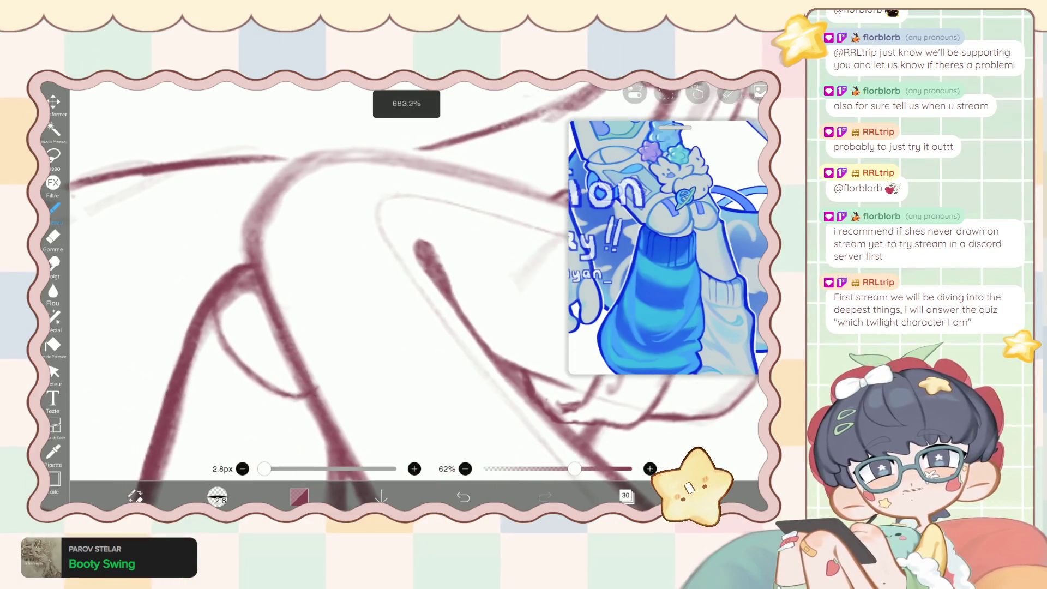
scroll(360, 295, "up", 1)
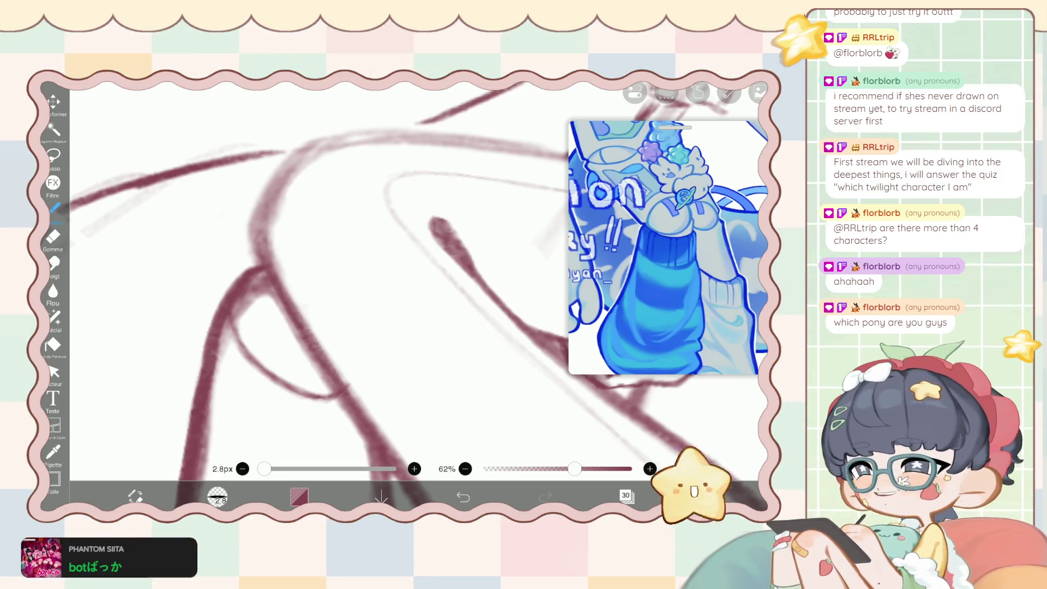
scroll(319, 283, "down", 2)
scroll(319, 300, "up", 2)
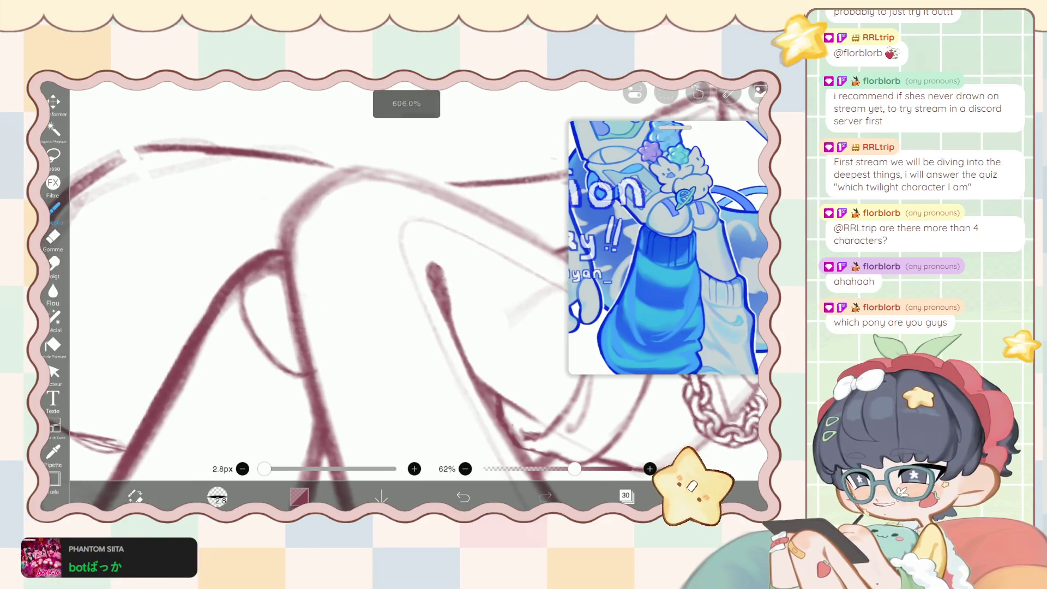
scroll(319, 300, "up", 2)
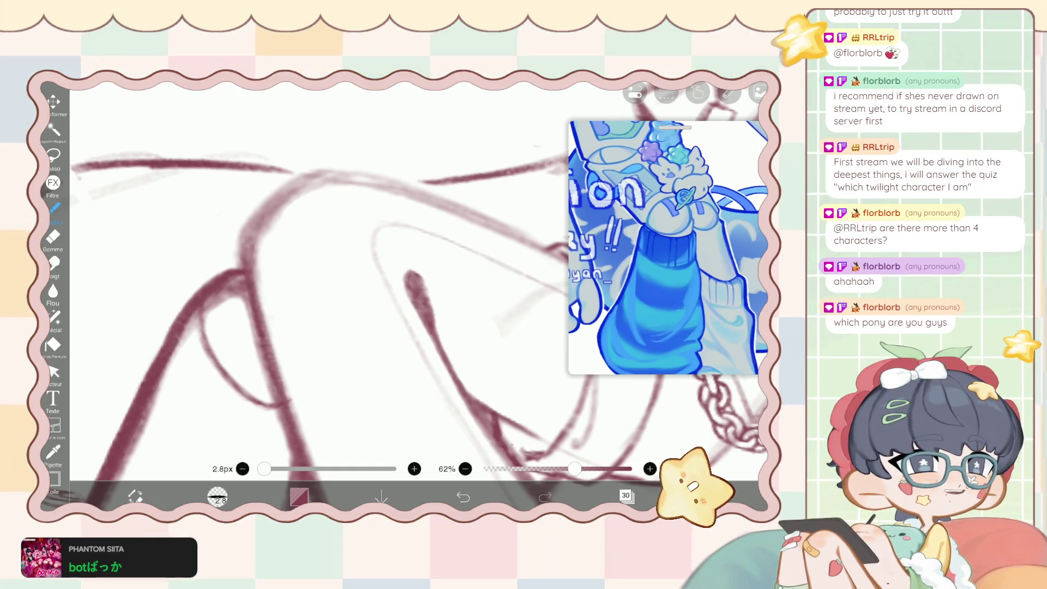
left_click(626, 495)
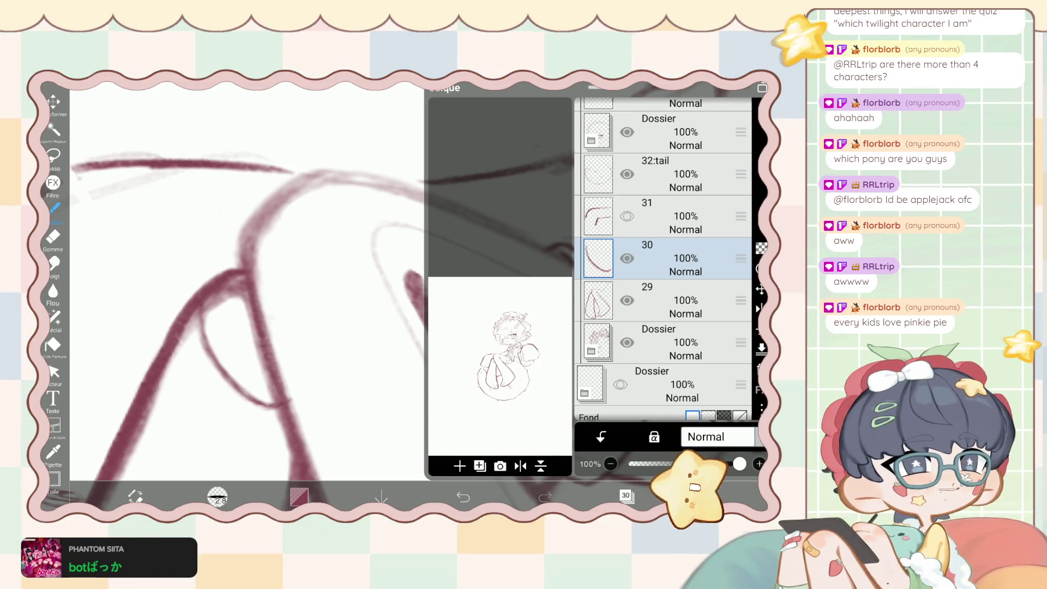
Undo the layer visibility change, close the layer list, and reselect the drawing brush.
key("ctrl+z")
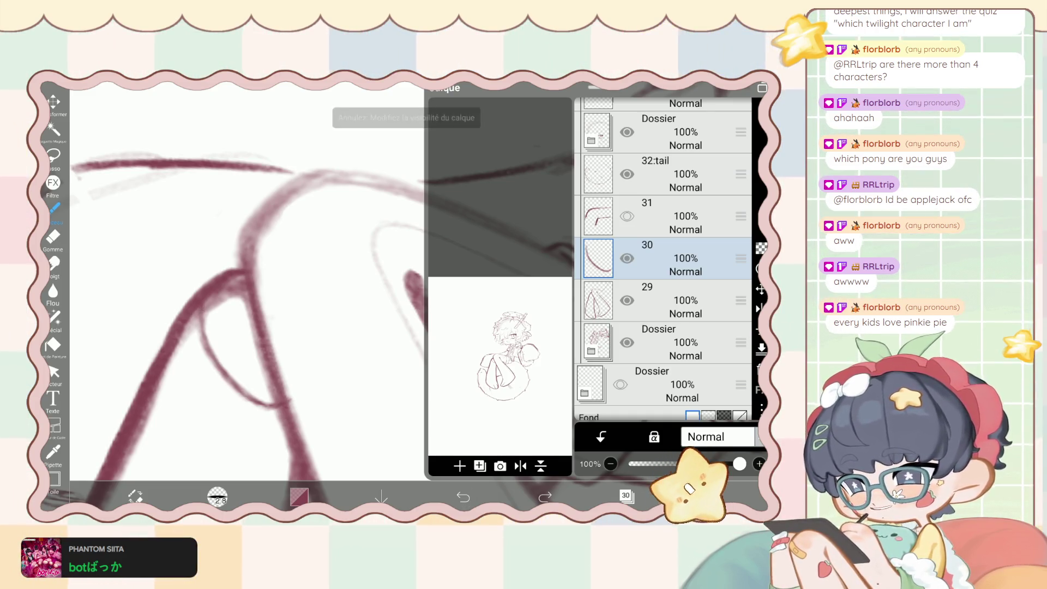
left_click(626, 495)
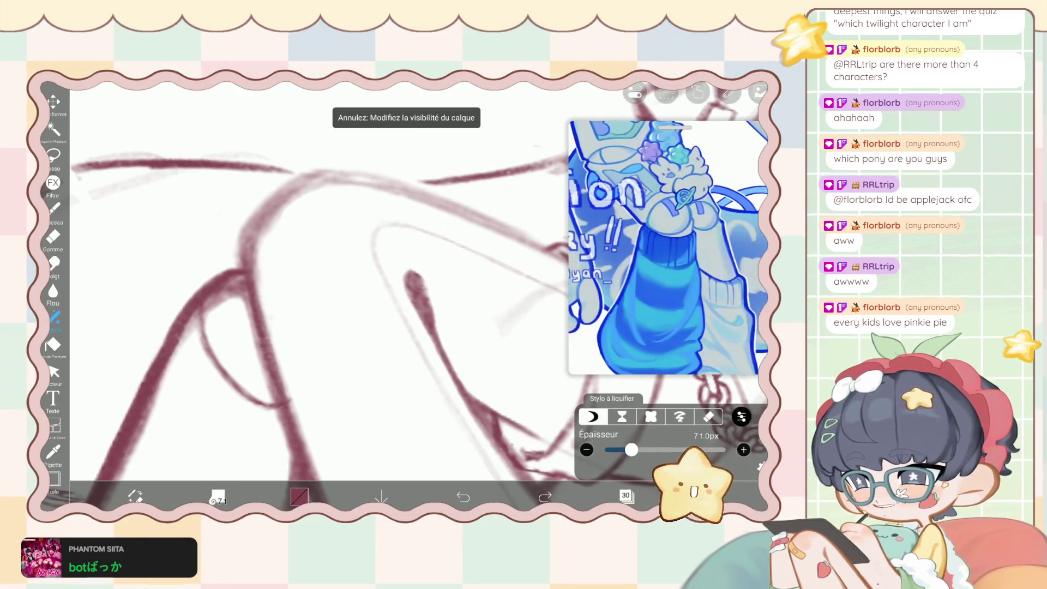
left_click(53, 317)
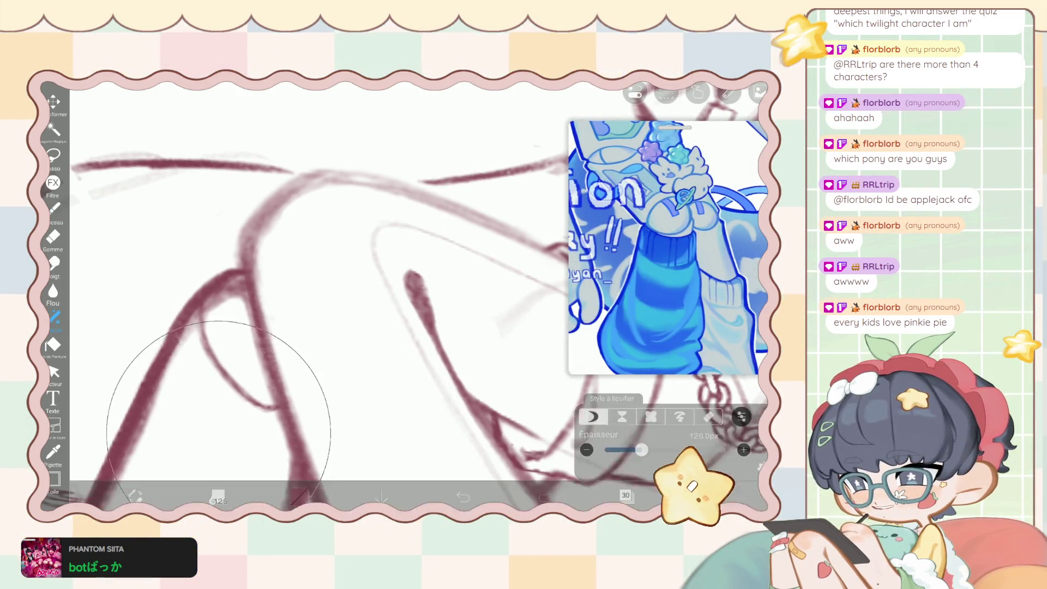
left_click(53, 208)
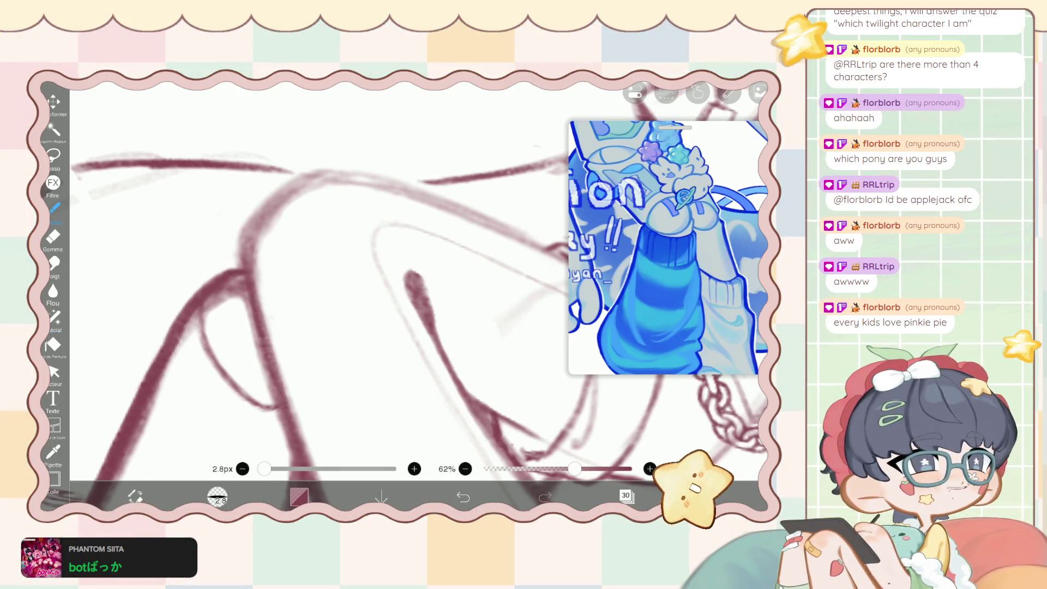
scroll(319, 327, "up", 2)
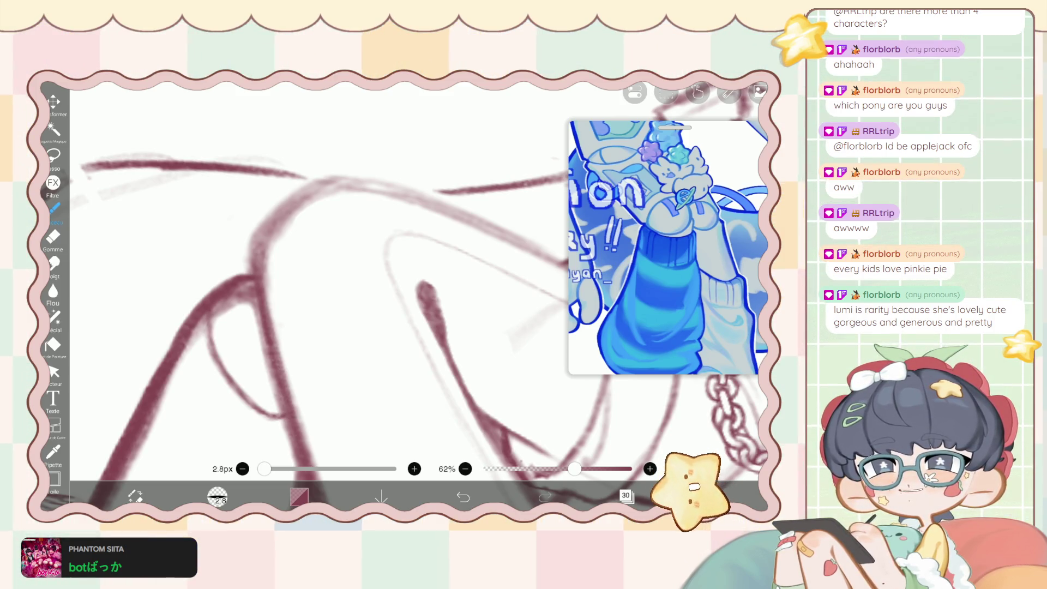
Undo the hiding of layer 30 from the layer list, then close it.
left_click(625, 495)
key("ctrl+z")
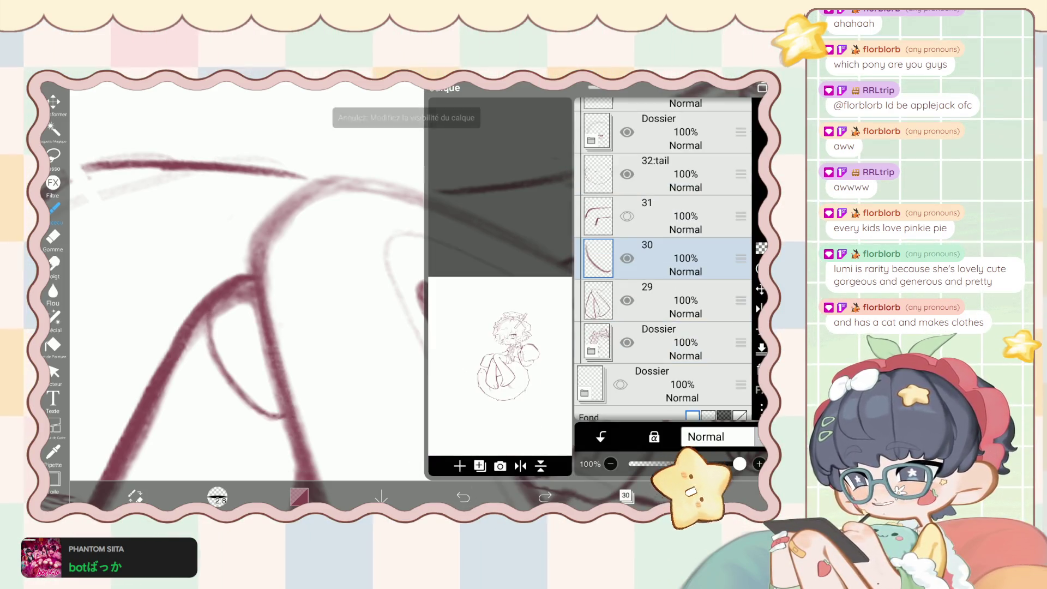
left_click(626, 495)
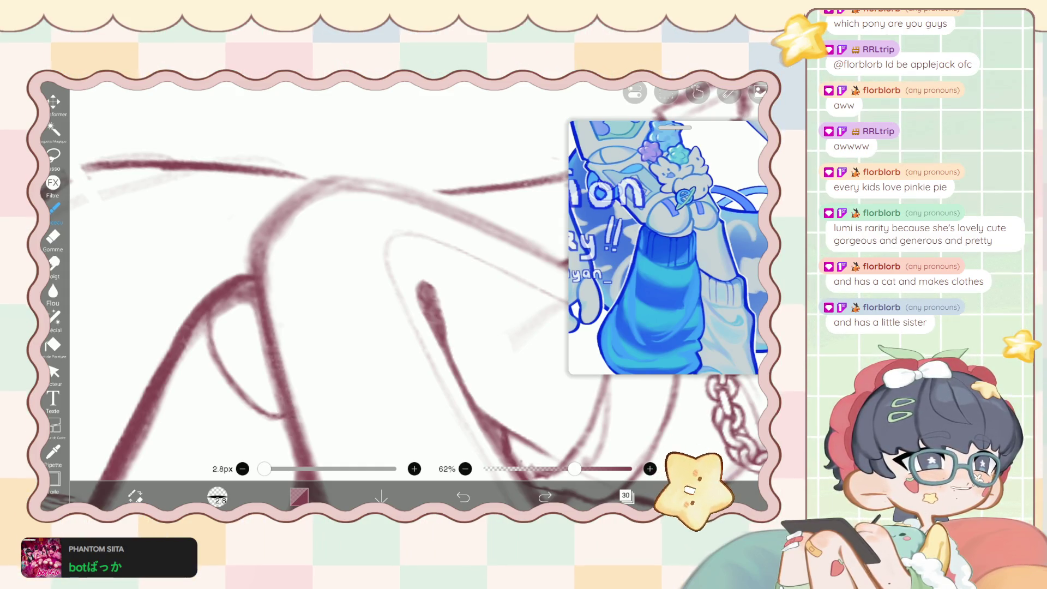
scroll(350, 305, "down", 2)
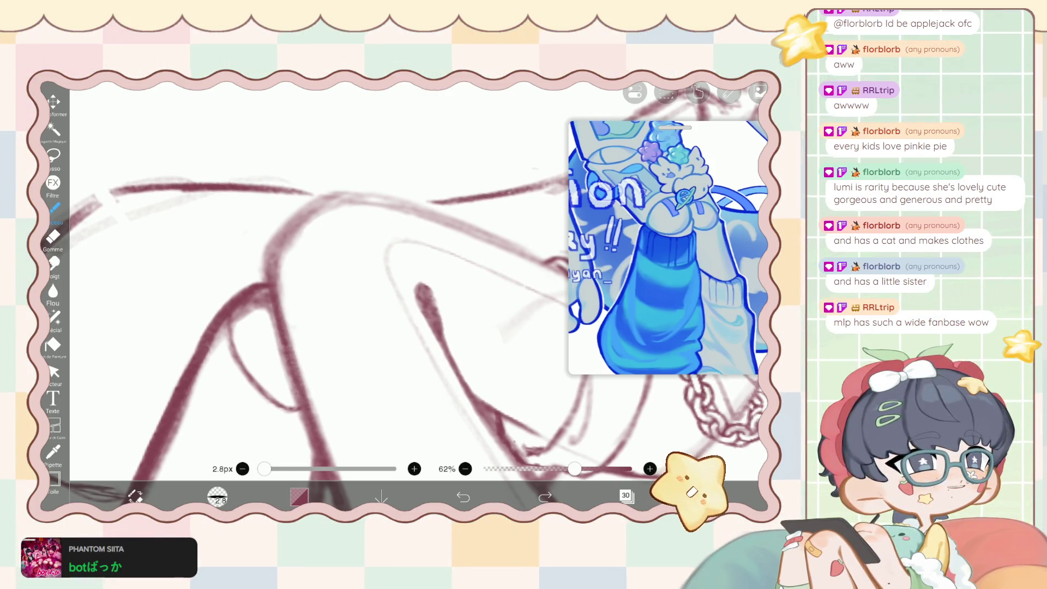
Draw a thin curved line along the lower knee, then remove it after undo/redo attempts.
left_click_drag(423, 281, 304, 279)
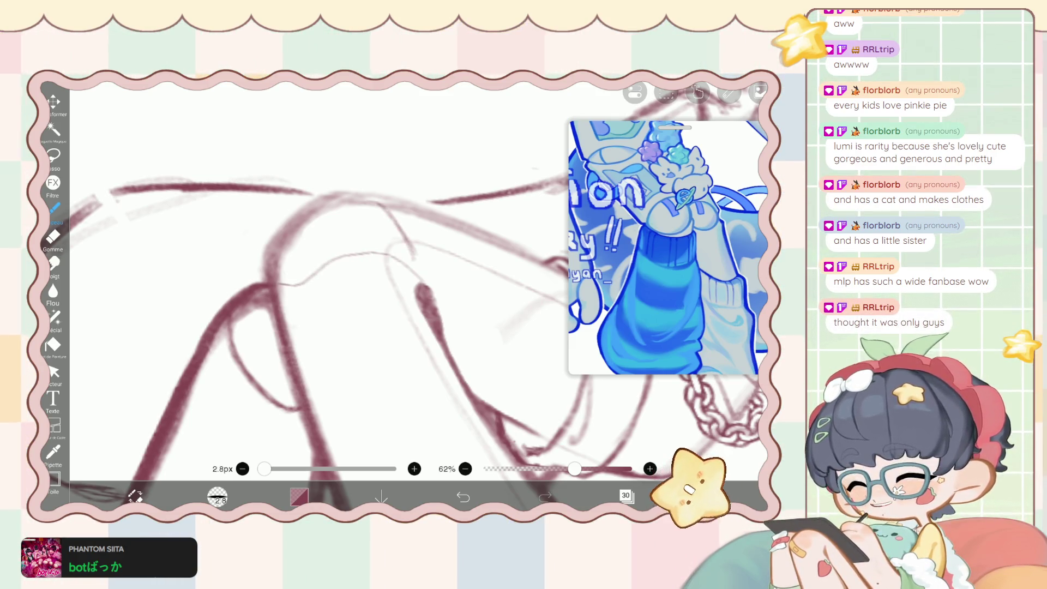
key("ctrl+z")
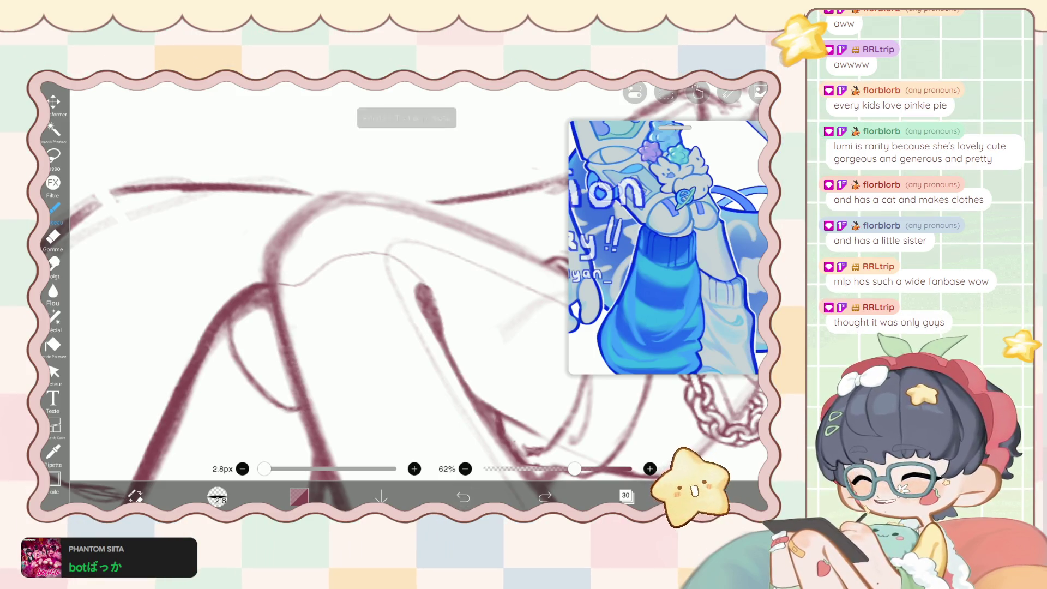
key("ctrl+z")
key("ctrl+shift+z")
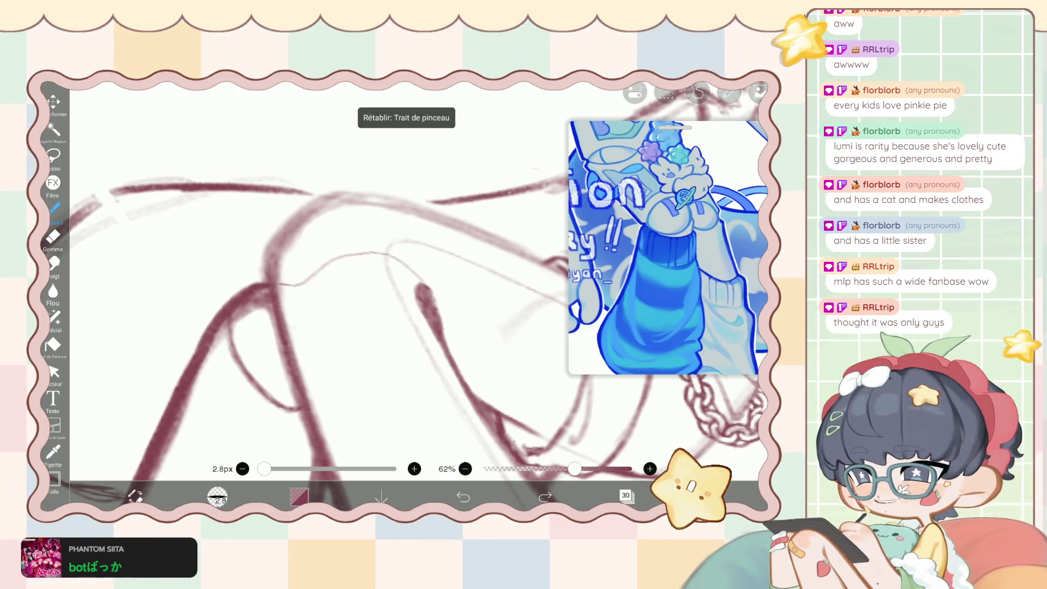
key("ctrl+z")
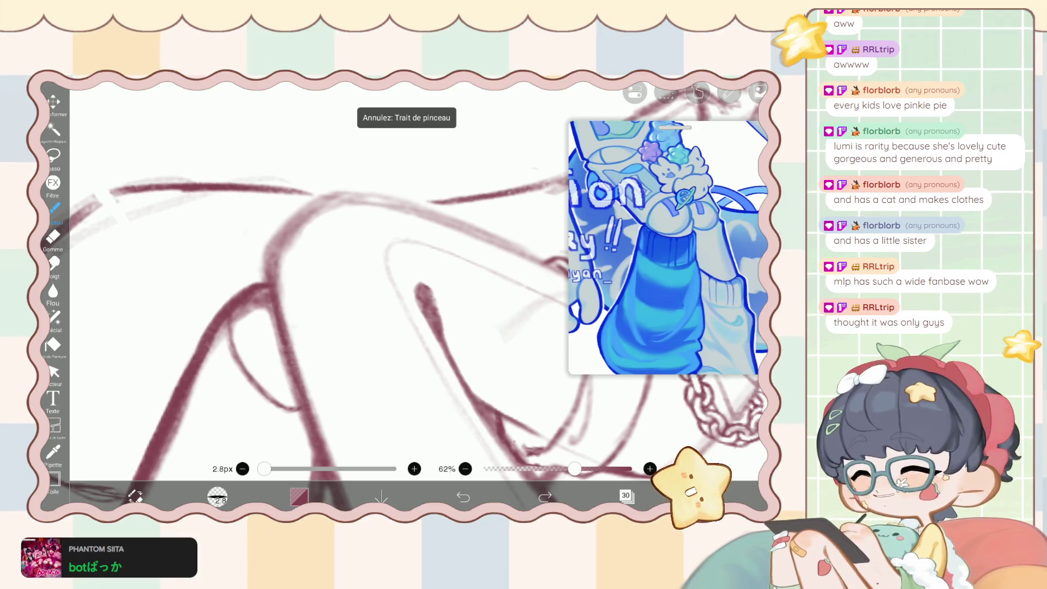
Redraw the short thin line near the knee, keeping only one final stroke.
left_click_drag(350, 246, 346, 259)
left_click_drag(313, 293, 363, 280)
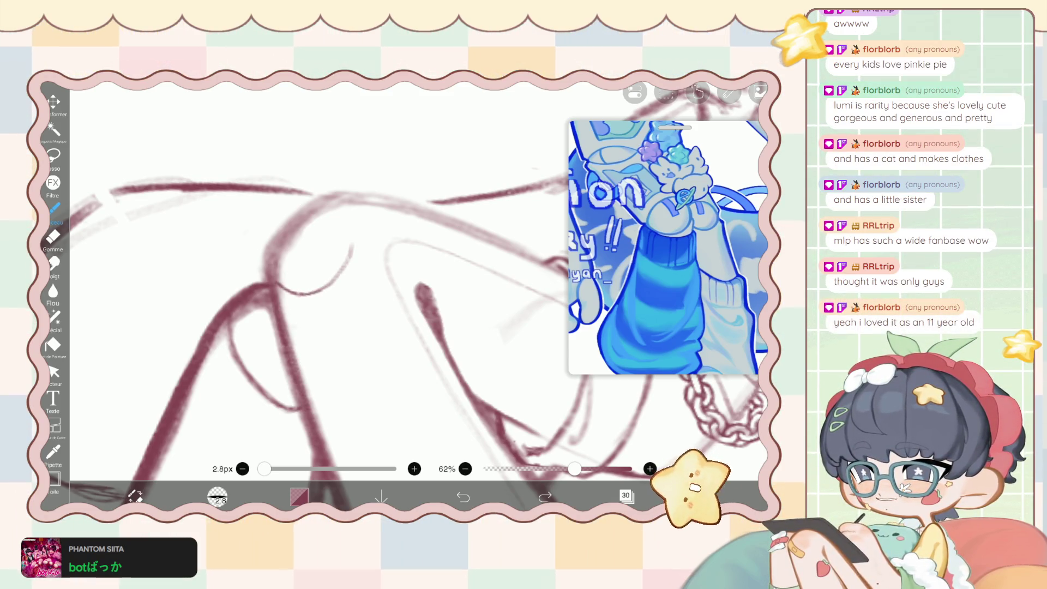
key("ctrl+z")
key("ctrl+z")
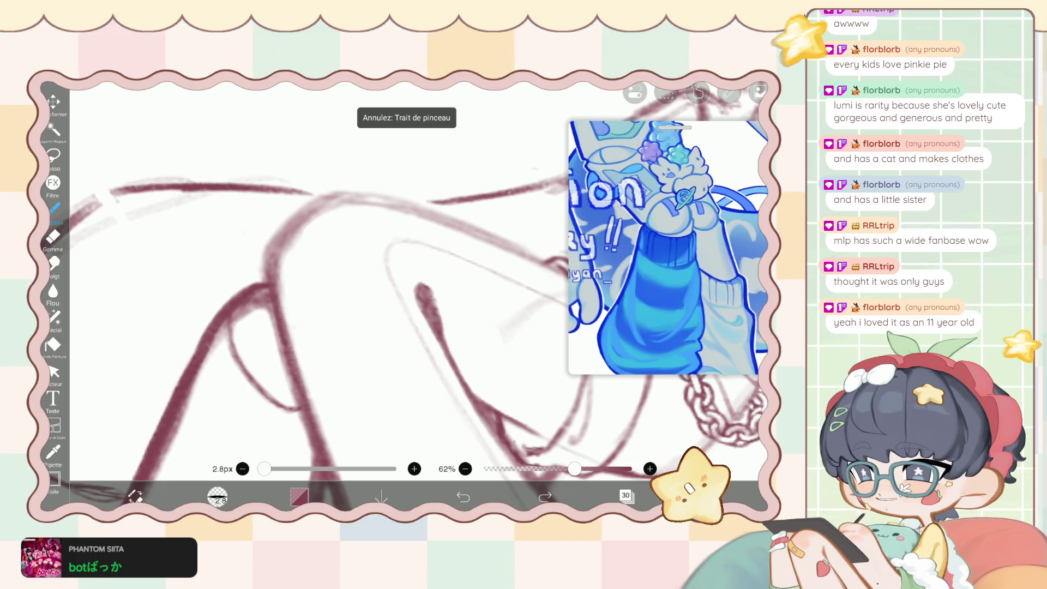
left_click_drag(301, 279, 320, 261)
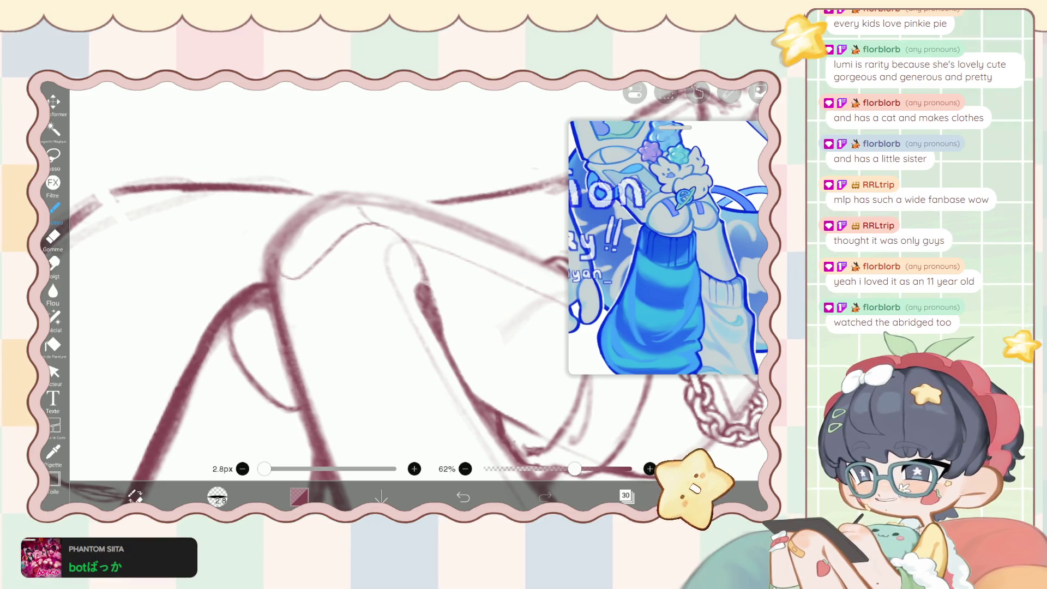
Zoom out and back in, then open the layer list.
scroll(350, 294, "down", 5)
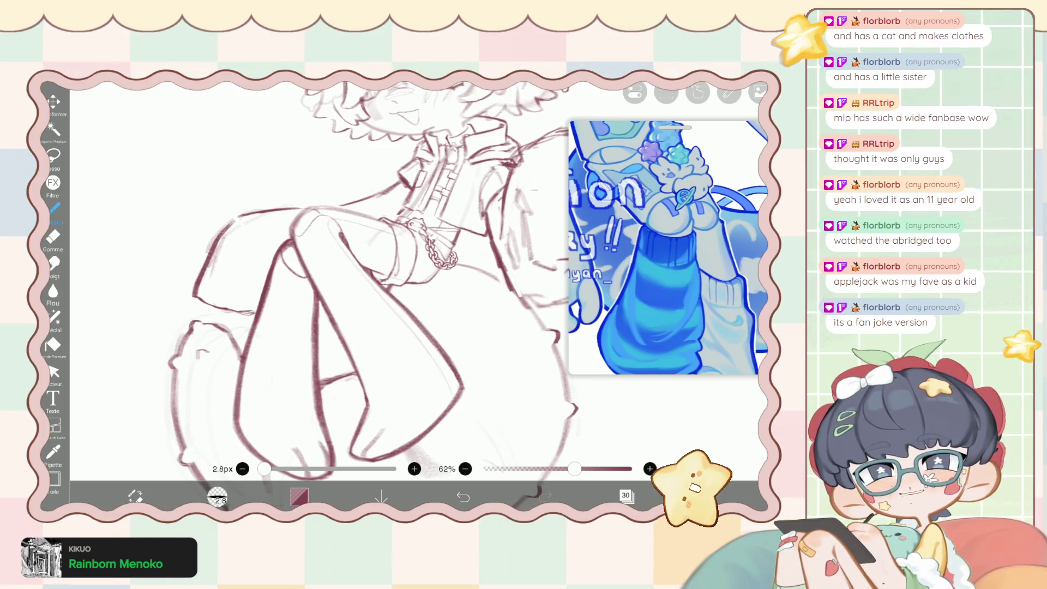
scroll(338, 360, "up", 3)
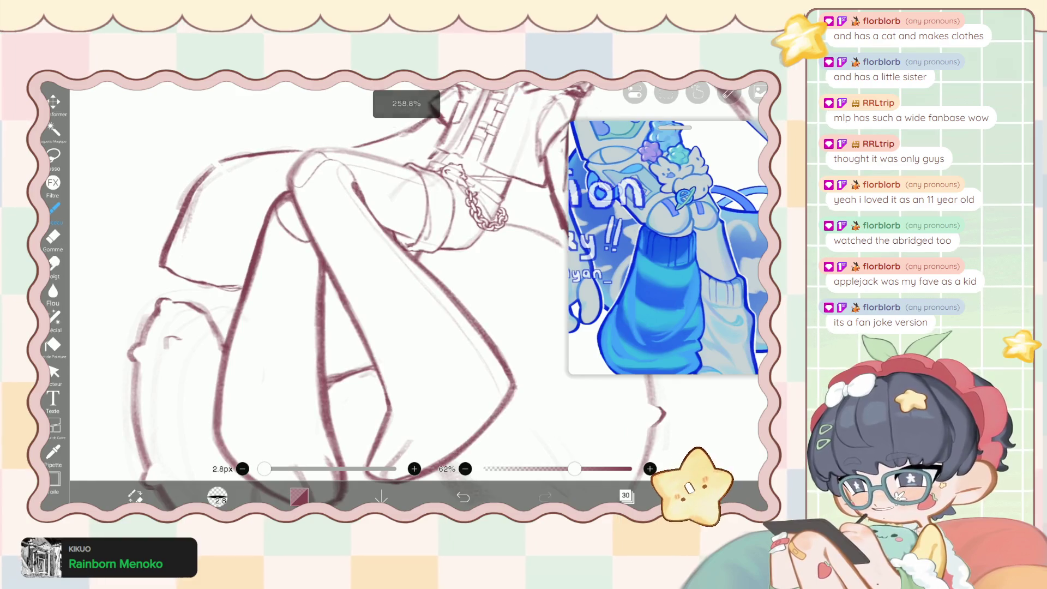
scroll(339, 219, "up", 5)
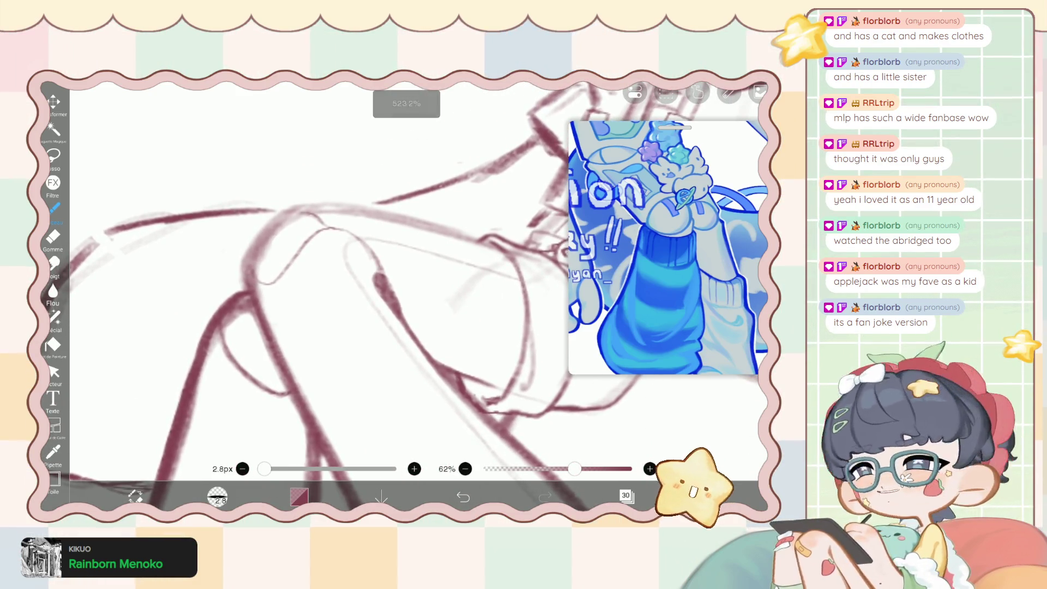
left_click(626, 495)
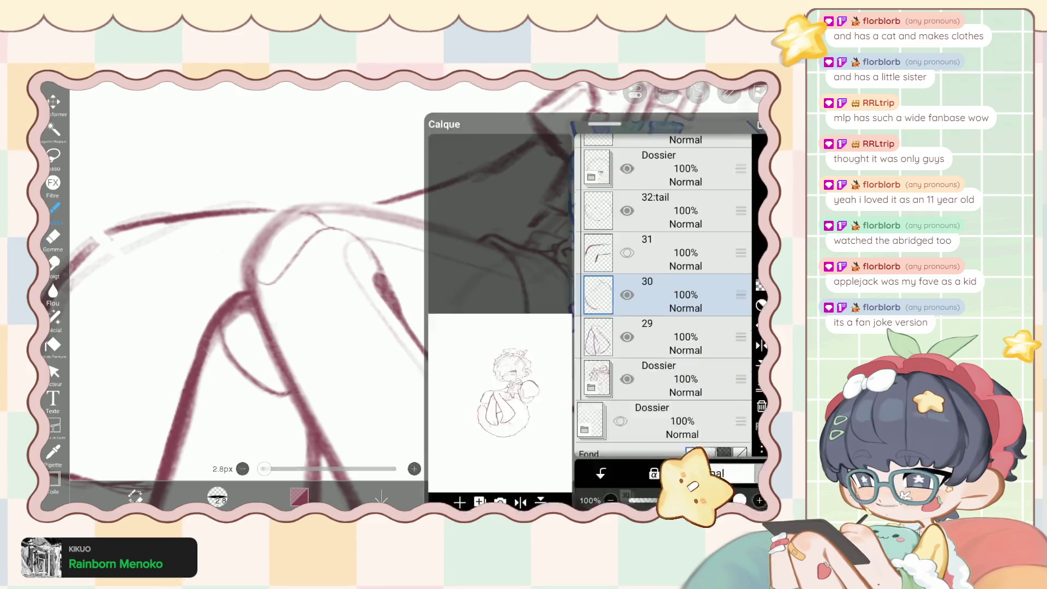
Select layer 29 and close the layer list.
left_click(681, 290)
left_click(626, 495)
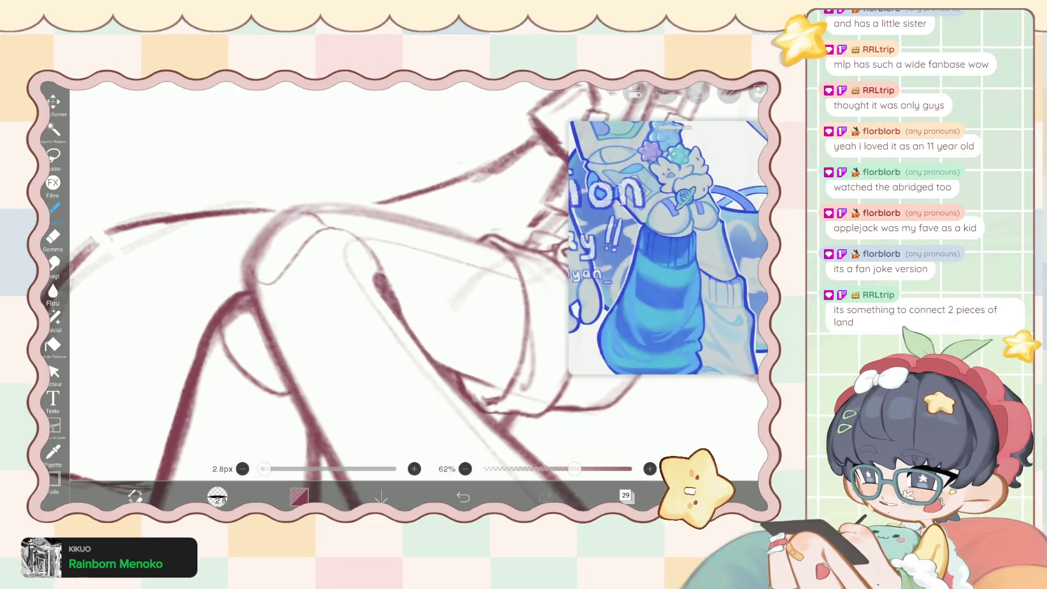
scroll(338, 273, "up", 2)
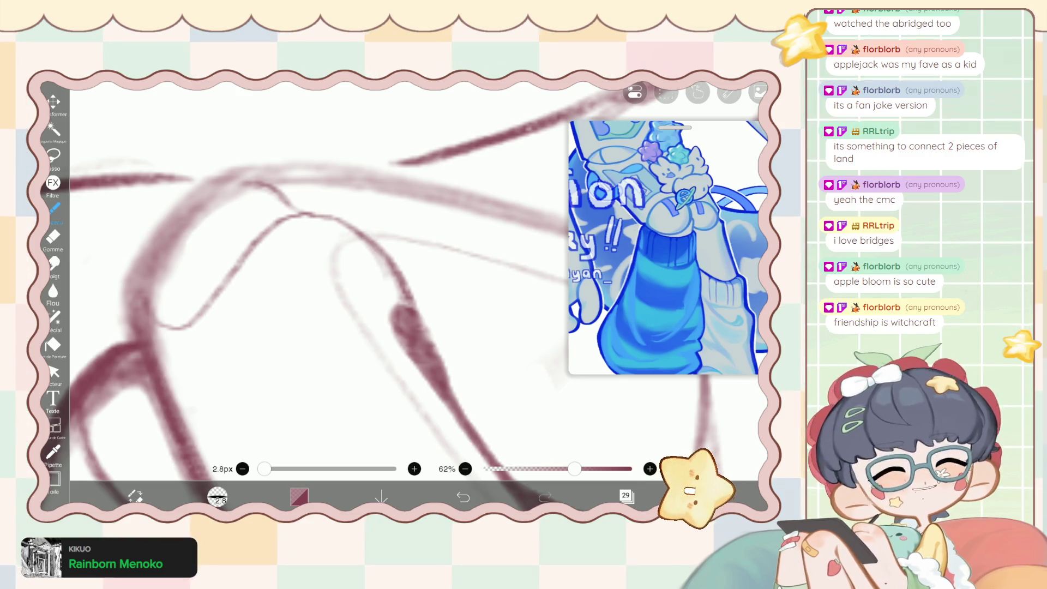
scroll(354, 294, "up", 2)
Retrace the diagonal leg line with a darker dark-red stroke.
scroll(354, 295, "up", 2)
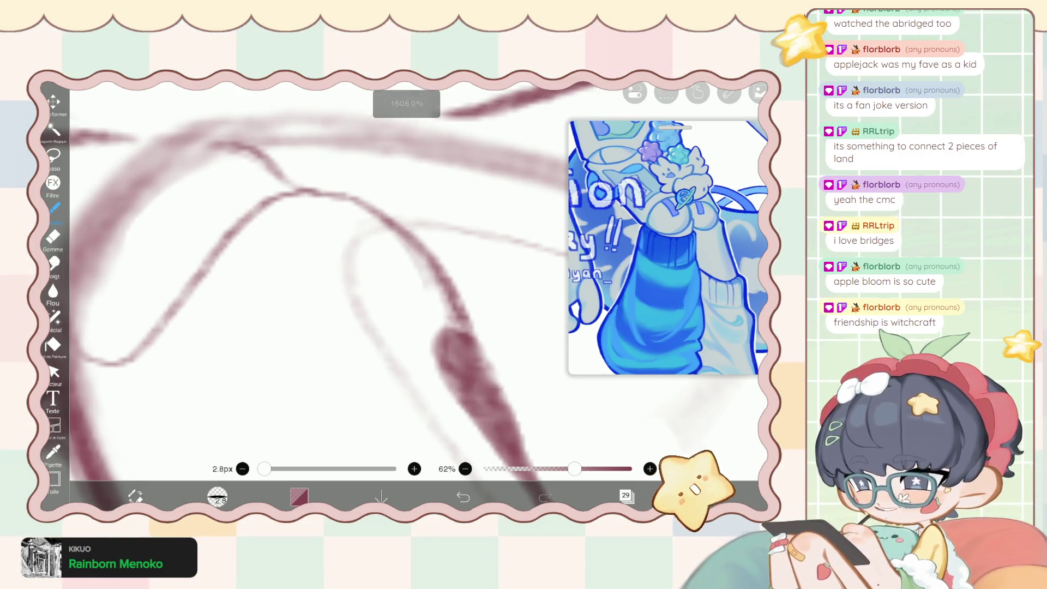
left_click(53, 237)
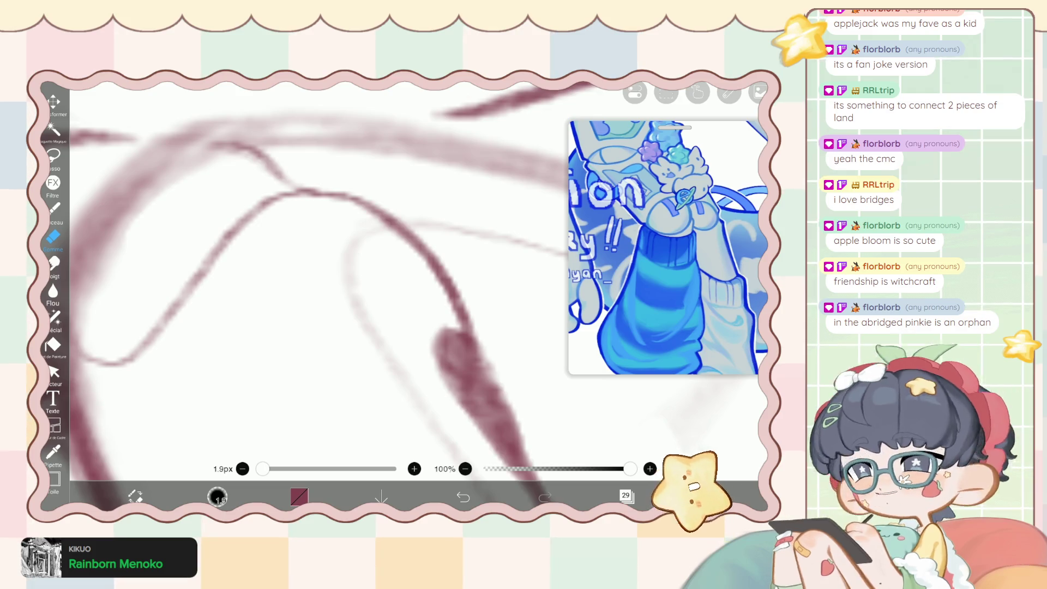
scroll(354, 295, "down", 2)
scroll(355, 295, "down", 2)
scroll(328, 285, "up", 2)
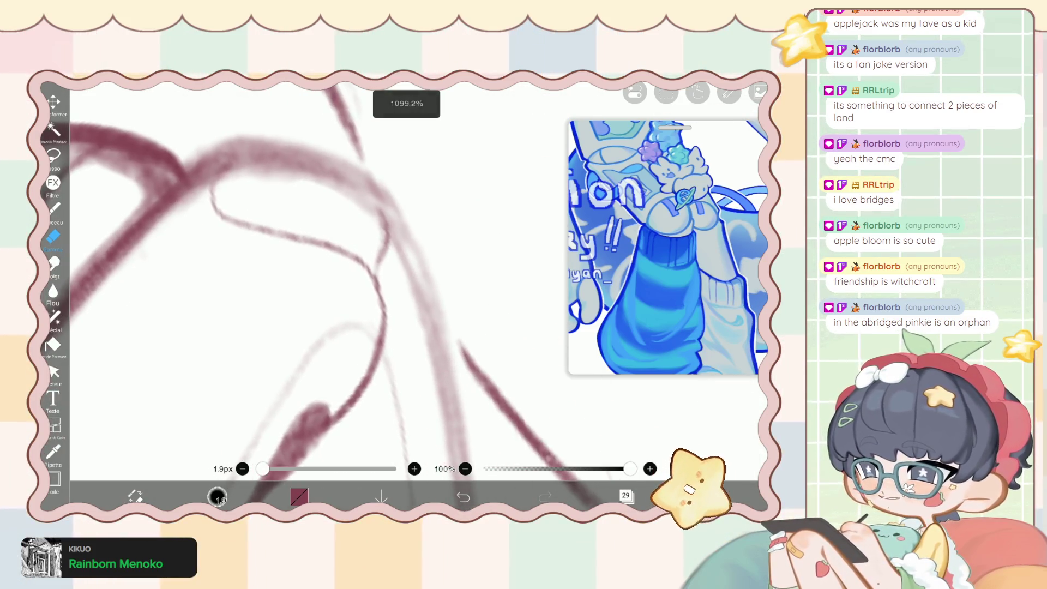
scroll(354, 295, "up", 2)
scroll(354, 295, "up", 1)
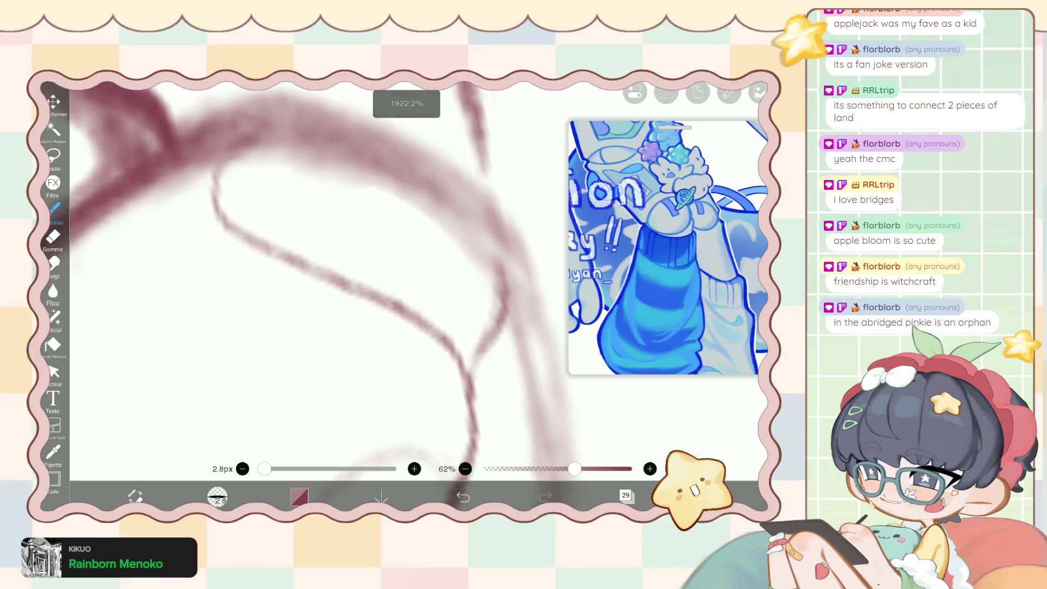
mouse_move(293, 264)
left_mouse_down()
mouse_move(374, 298)
mouse_move(453, 349)
mouse_move(470, 396)
left_mouse_up()
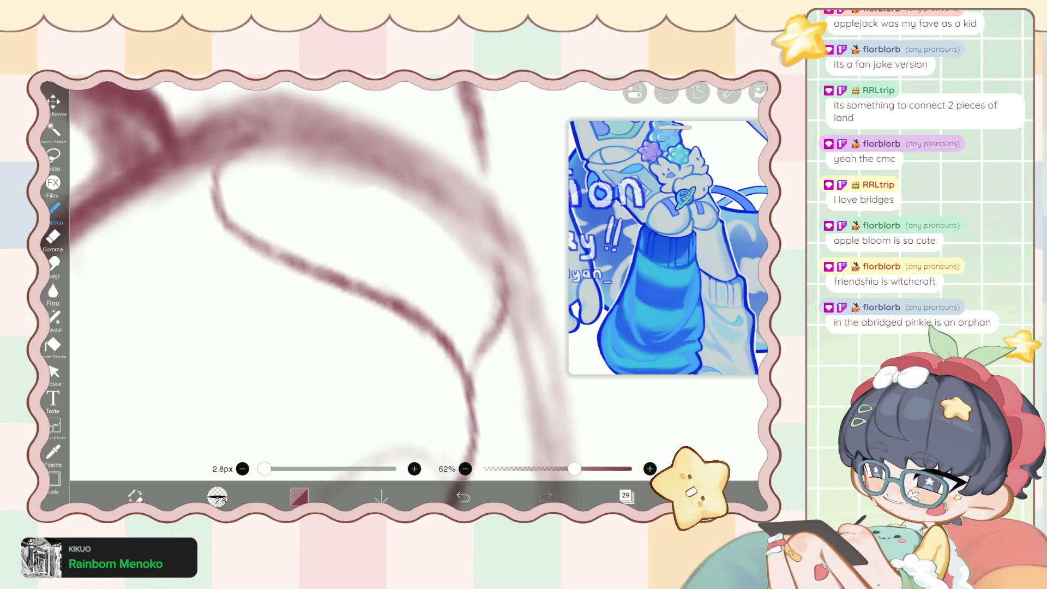
With the 1.9 px eraser, erase the overlap where two lineart strokes cross.
left_click(54, 236)
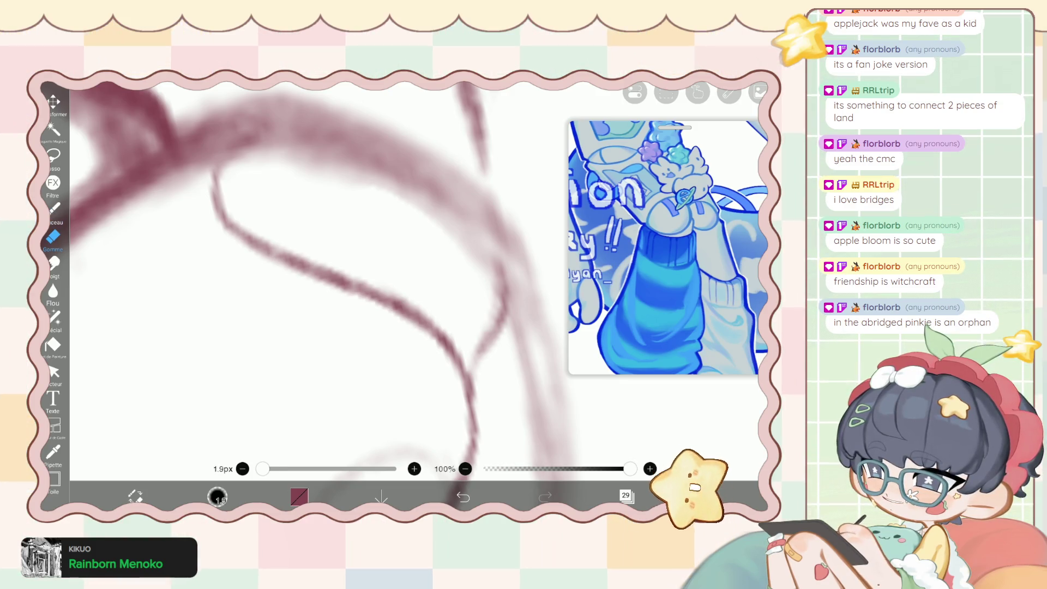
scroll(349, 295, "up", 3)
scroll(349, 295, "up", 3)
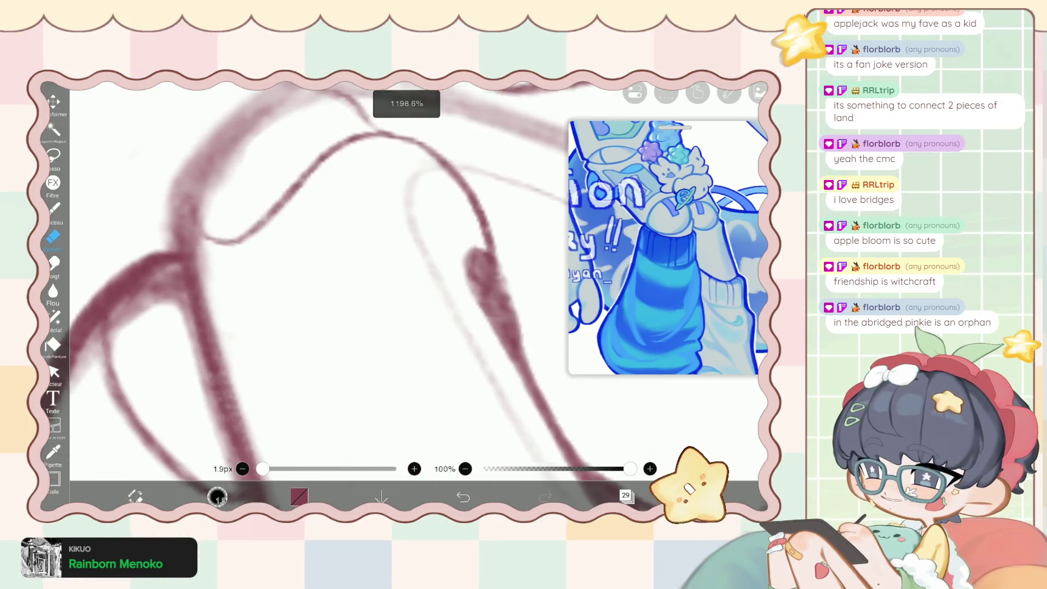
scroll(349, 295, "up", 3)
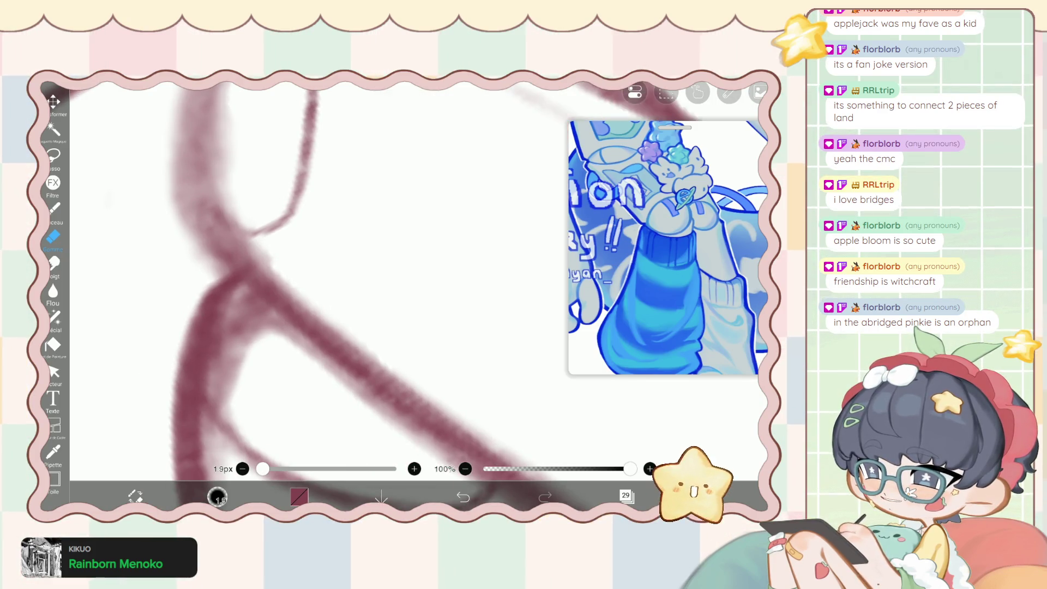
left_click_drag(212, 218, 284, 281)
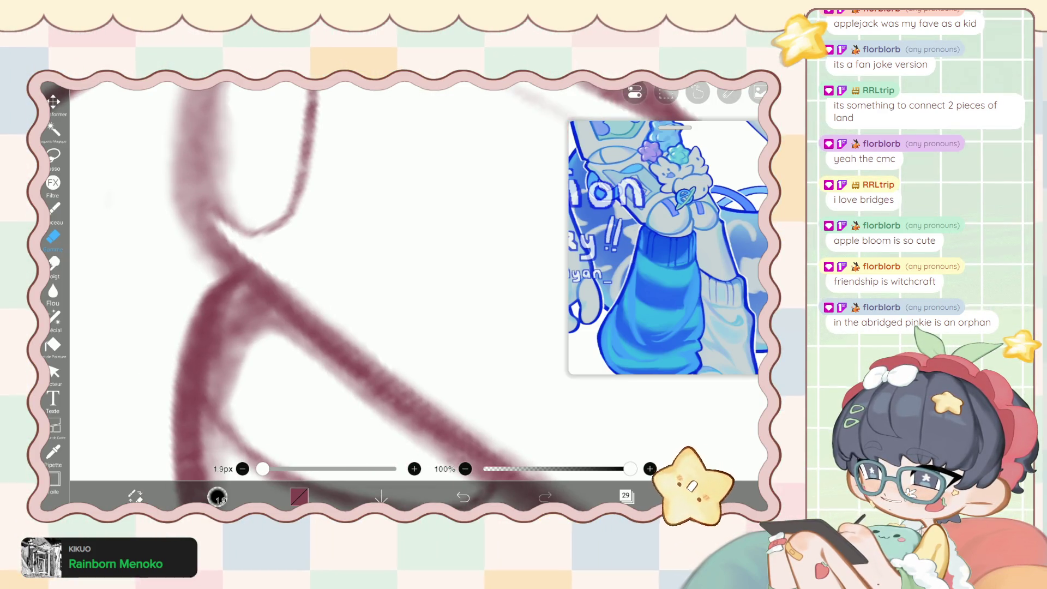
scroll(349, 295, "down", 3)
scroll(350, 295, "down", 2)
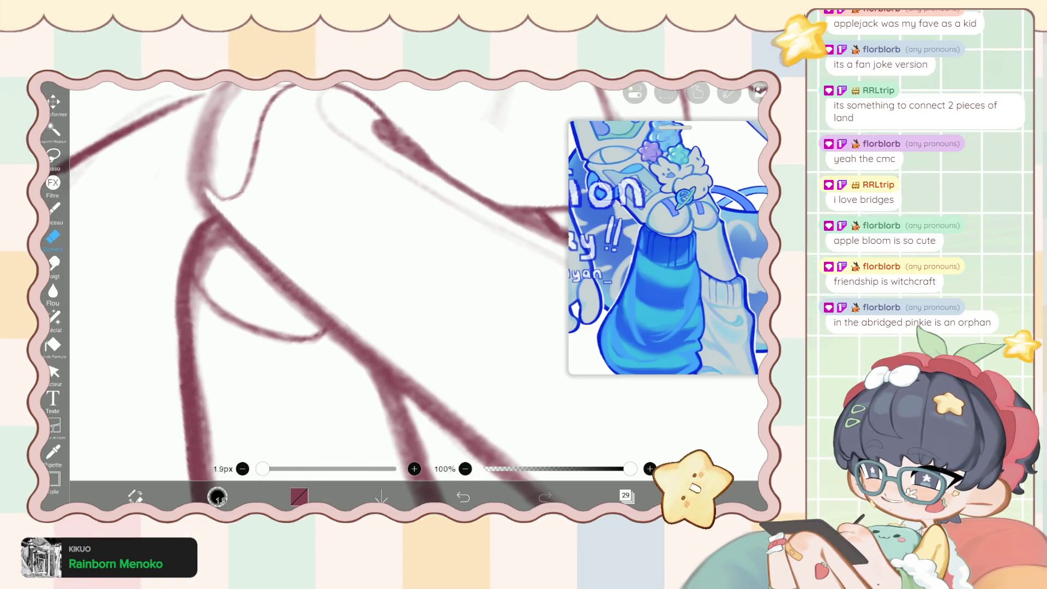
scroll(350, 295, "up", 2)
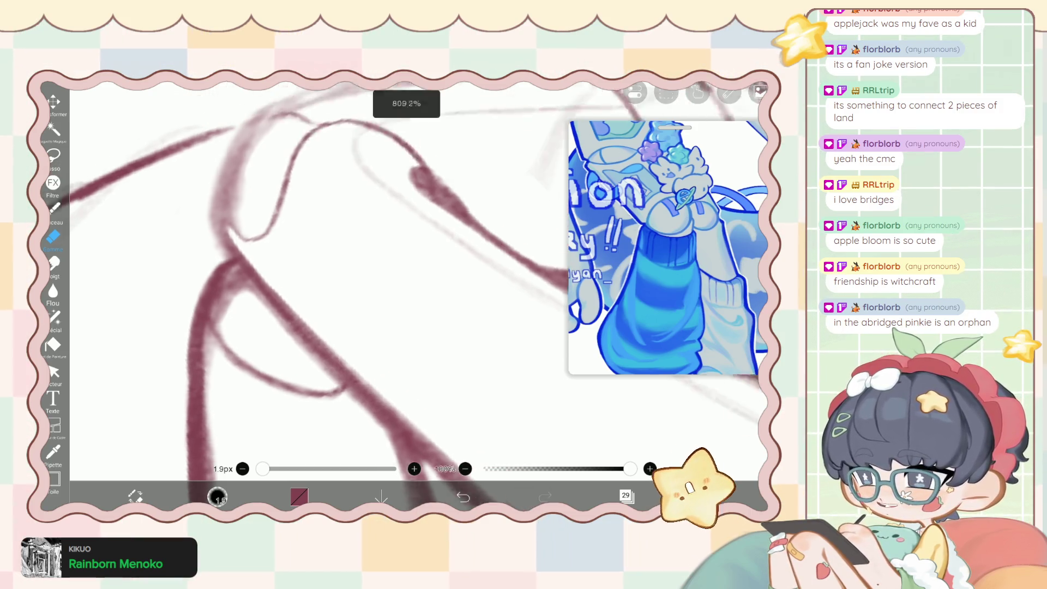
scroll(349, 295, "up", 2)
scroll(350, 294, "down", 2)
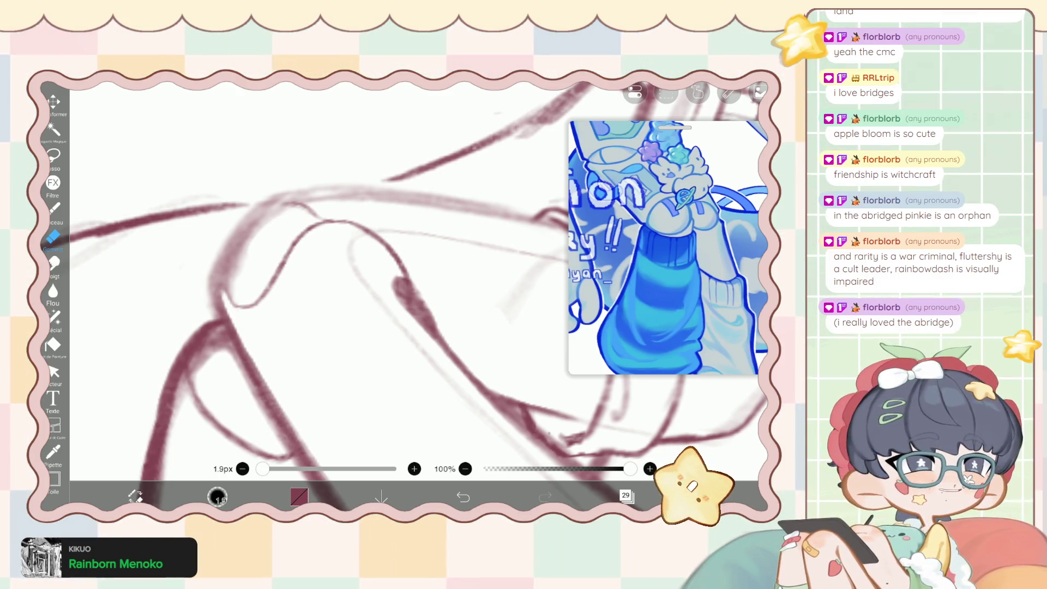
scroll(349, 273, "up", 3)
Erase a small stray stroke edge in the crossed-leg lineart.
scroll(349, 272, "up", 2)
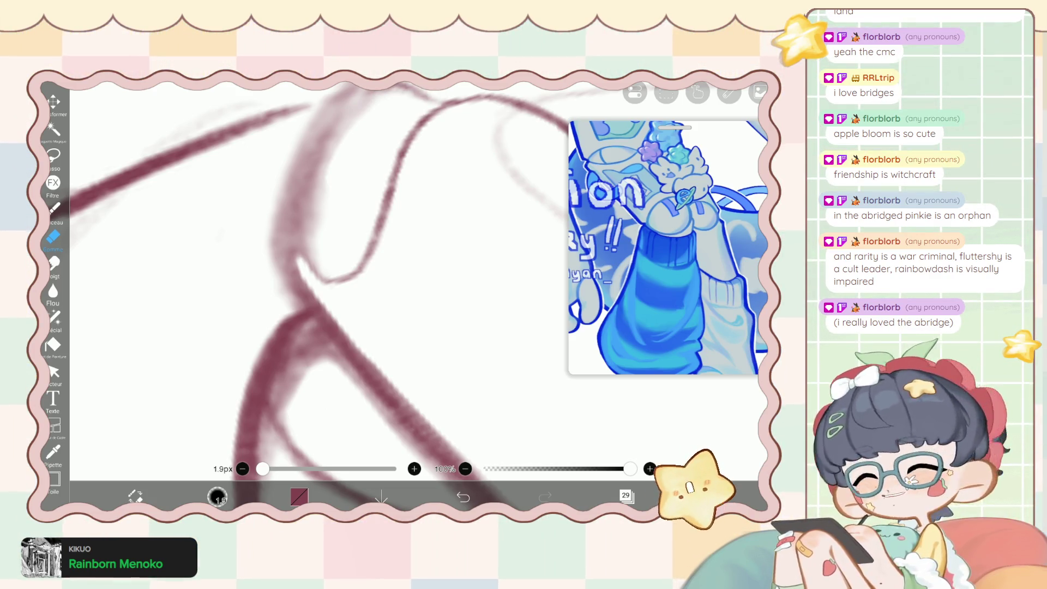
left_click(54, 208)
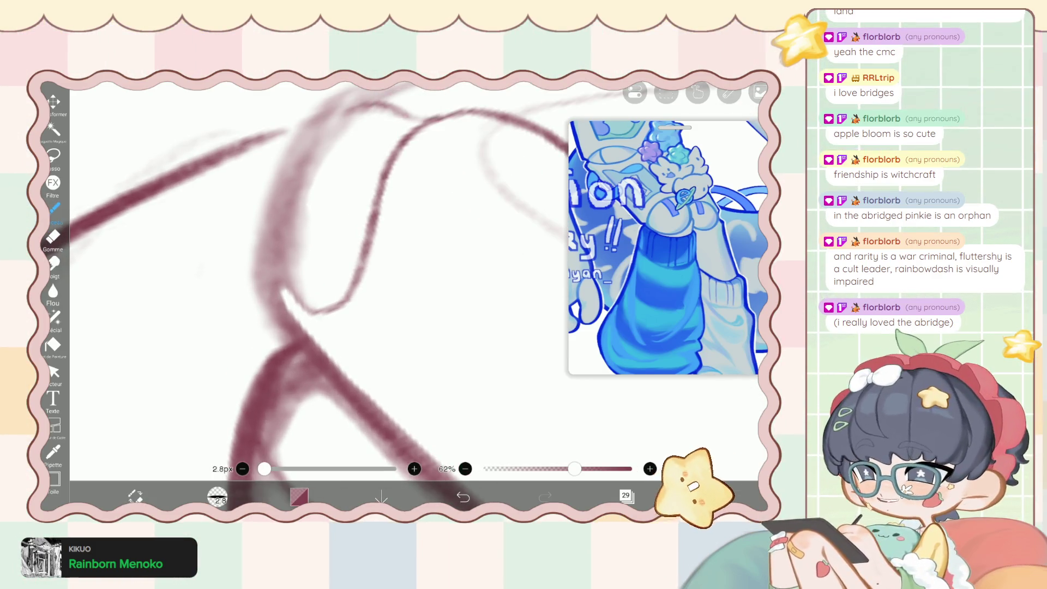
left_click(54, 236)
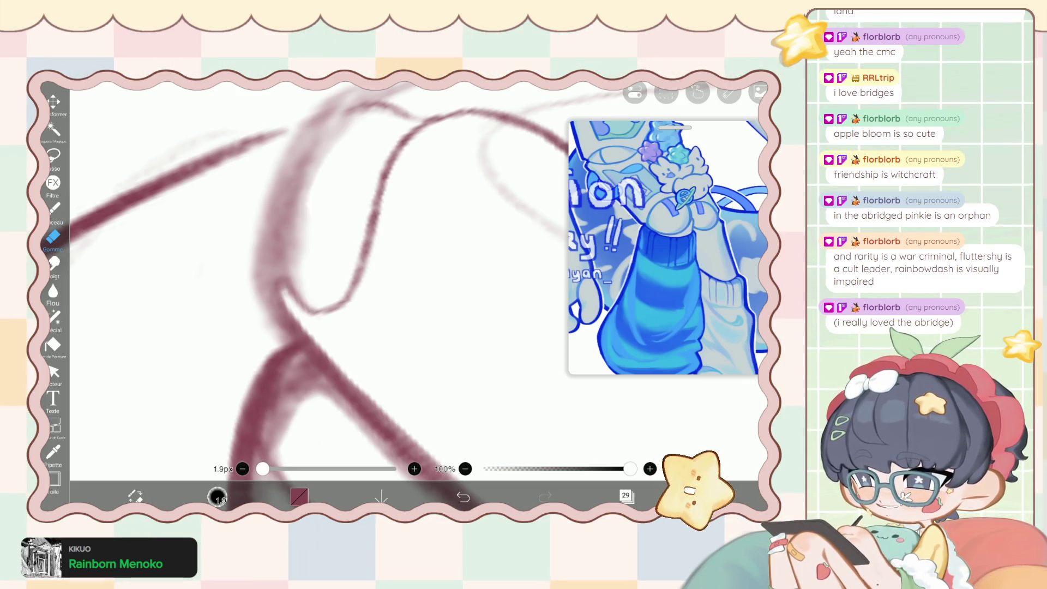
left_click_drag(260, 295, 255, 266)
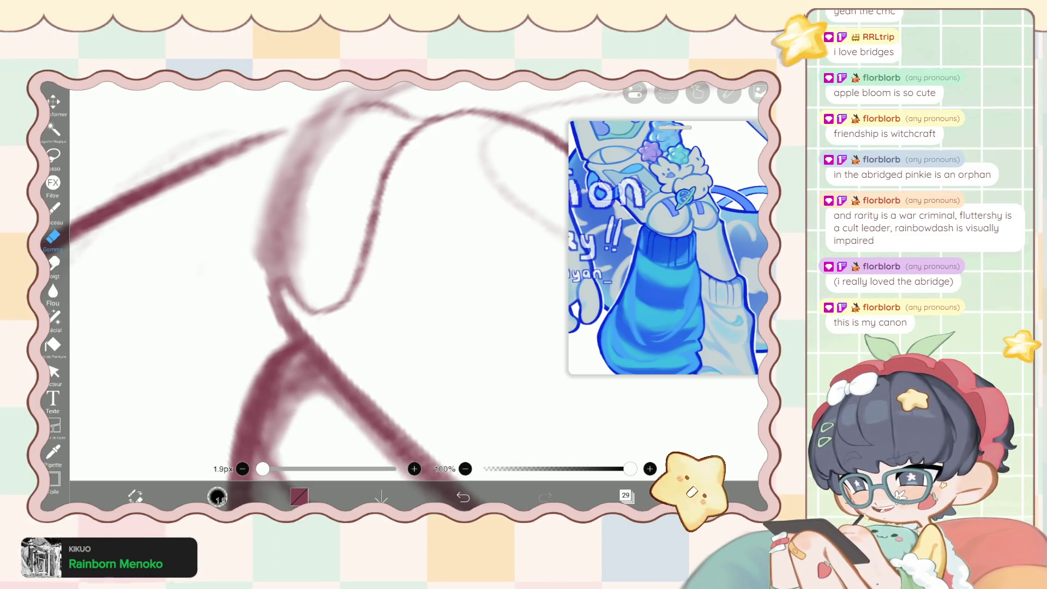
scroll(349, 284, "down", 5)
scroll(349, 284, "down", 3)
scroll(349, 284, "up", 5)
Undo the latest eraser stroke, keeping the eraser at 3.3 px.
left_click(54, 208)
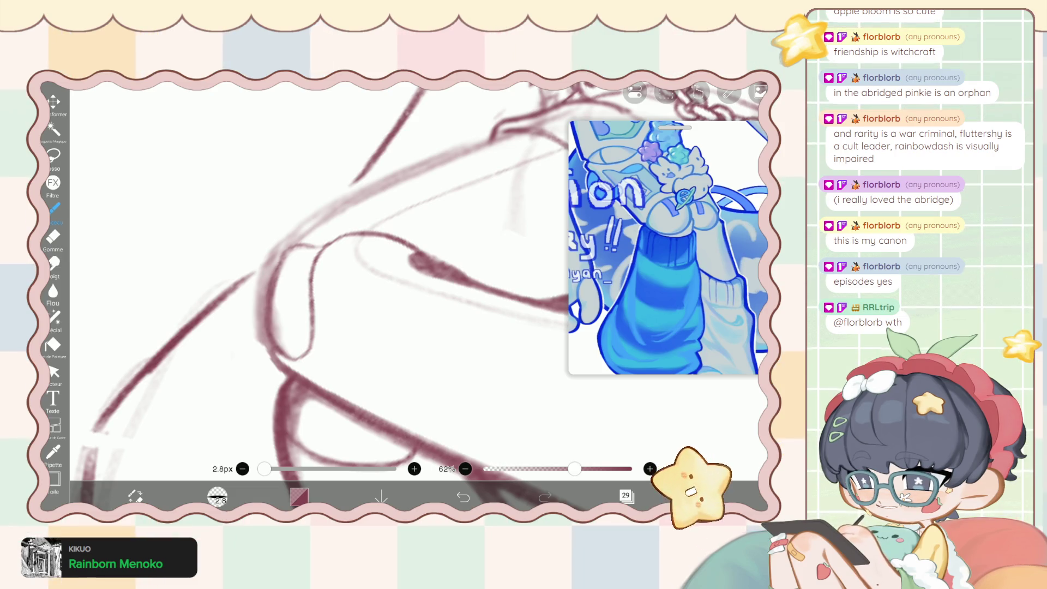
left_click(54, 236)
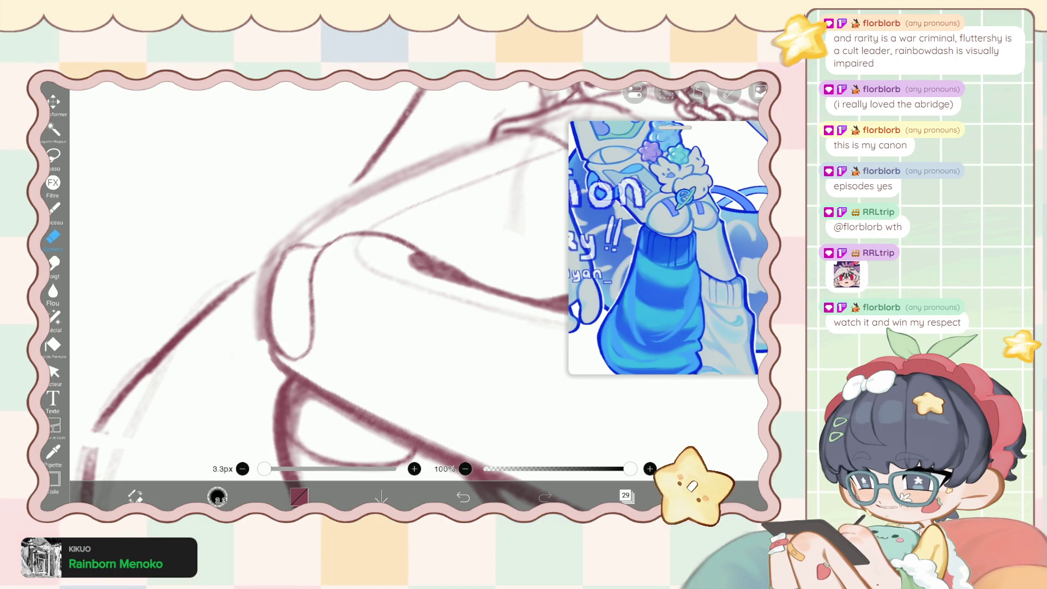
key("ctrl+z")
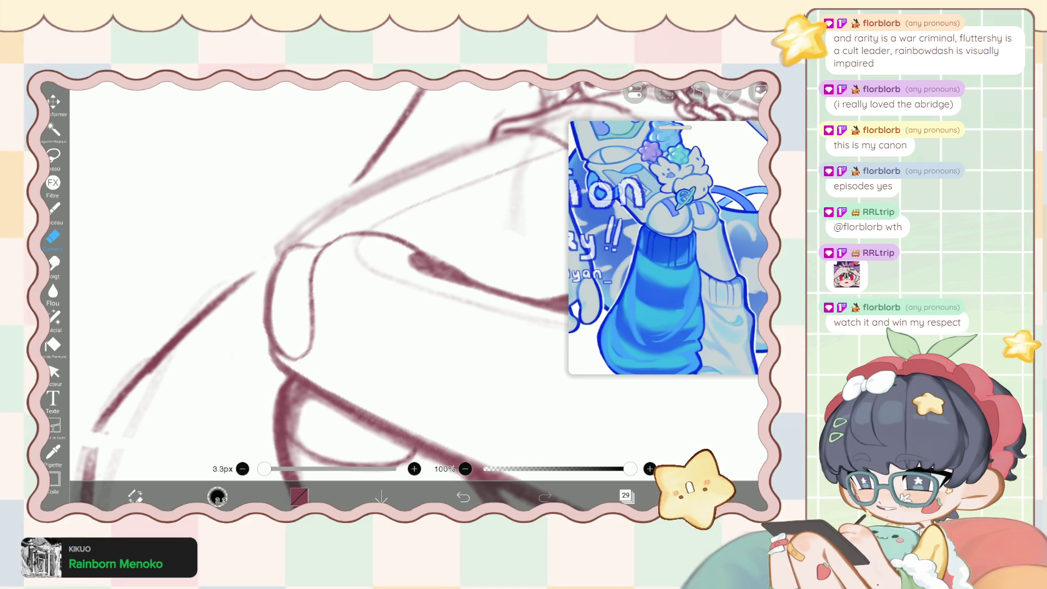
scroll(349, 295, "down", 5)
scroll(349, 294, "up", 5)
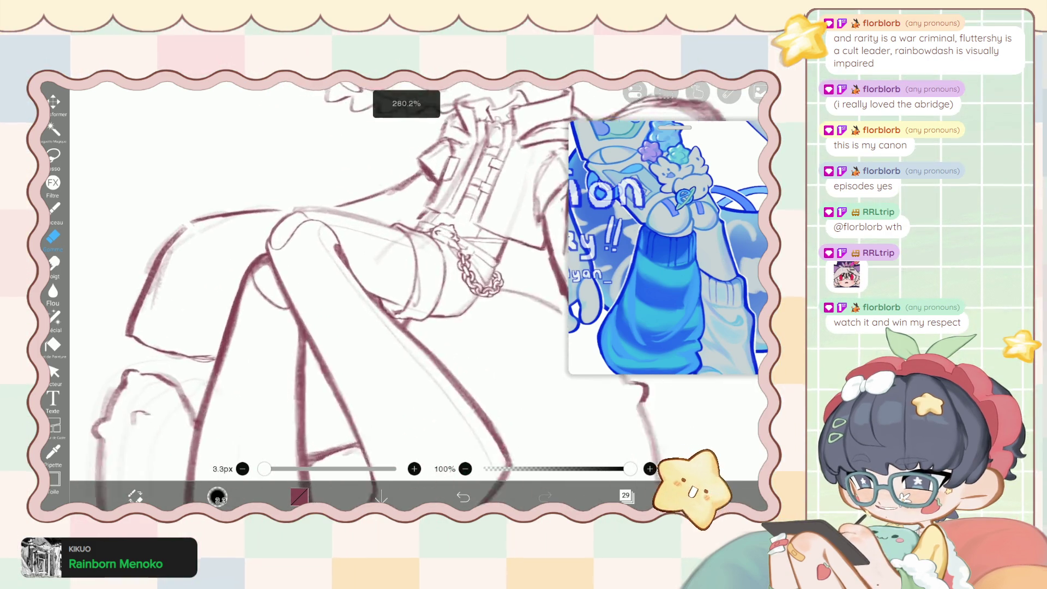
Reinforce the diagonal leg line in dark red, then ready the 3.3 px eraser.
scroll(349, 295, "up", 3)
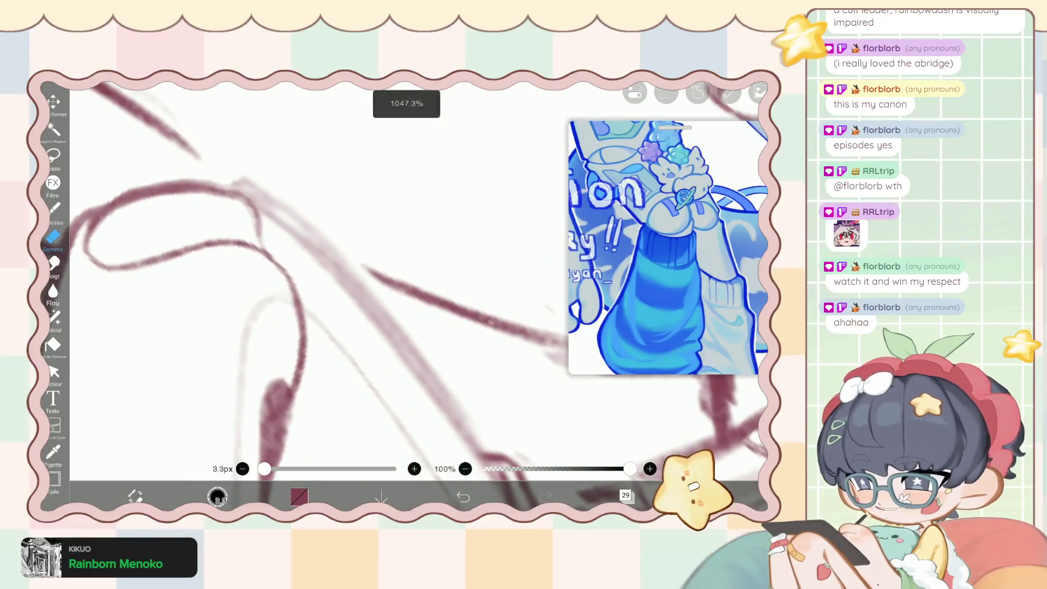
left_click(54, 208)
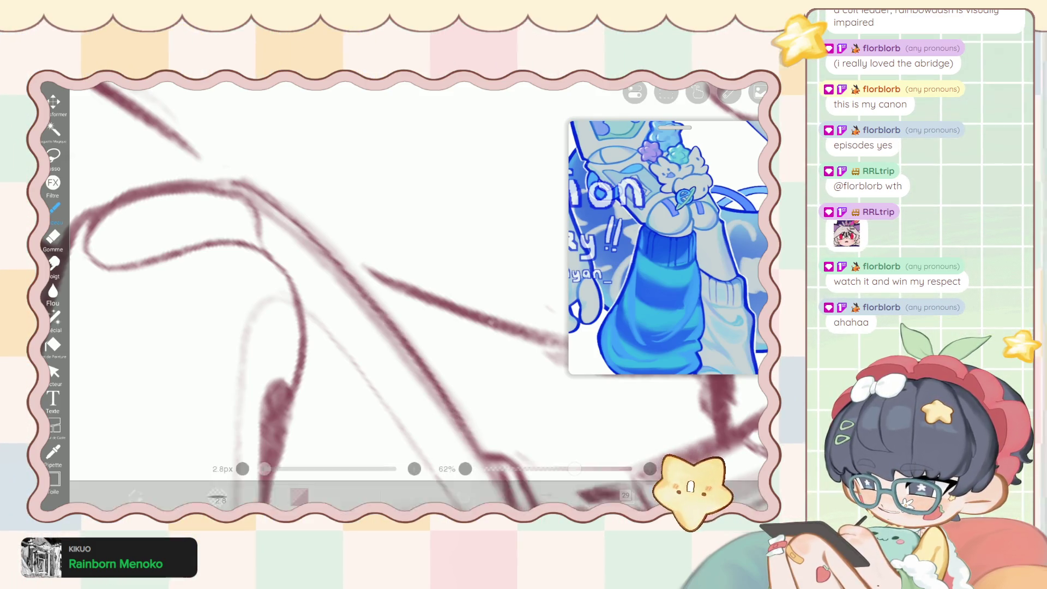
left_click_drag(378, 311, 484, 455)
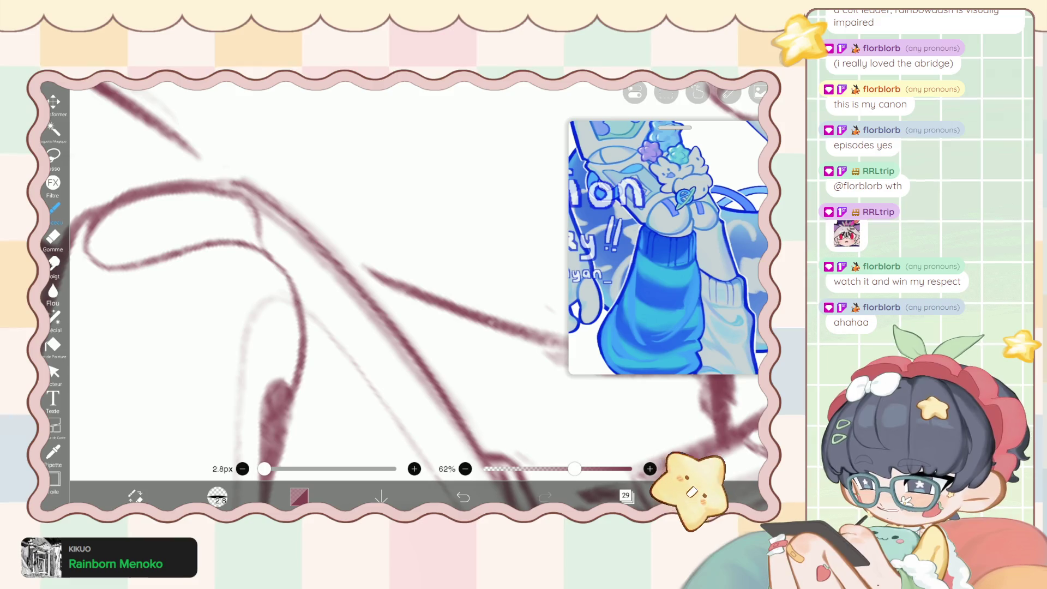
key("e")
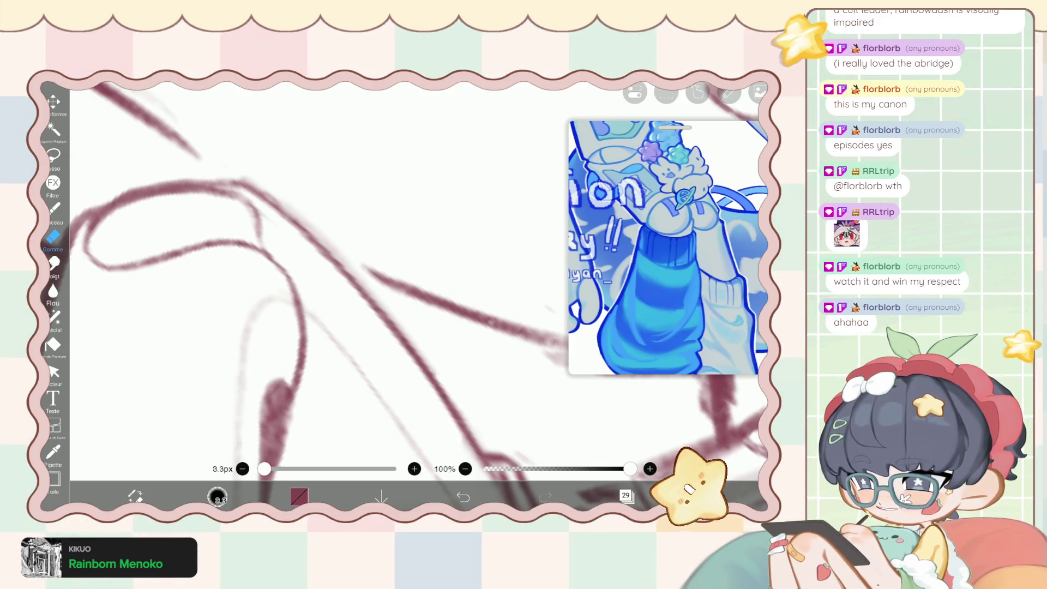
scroll(382, 272, "down", 3)
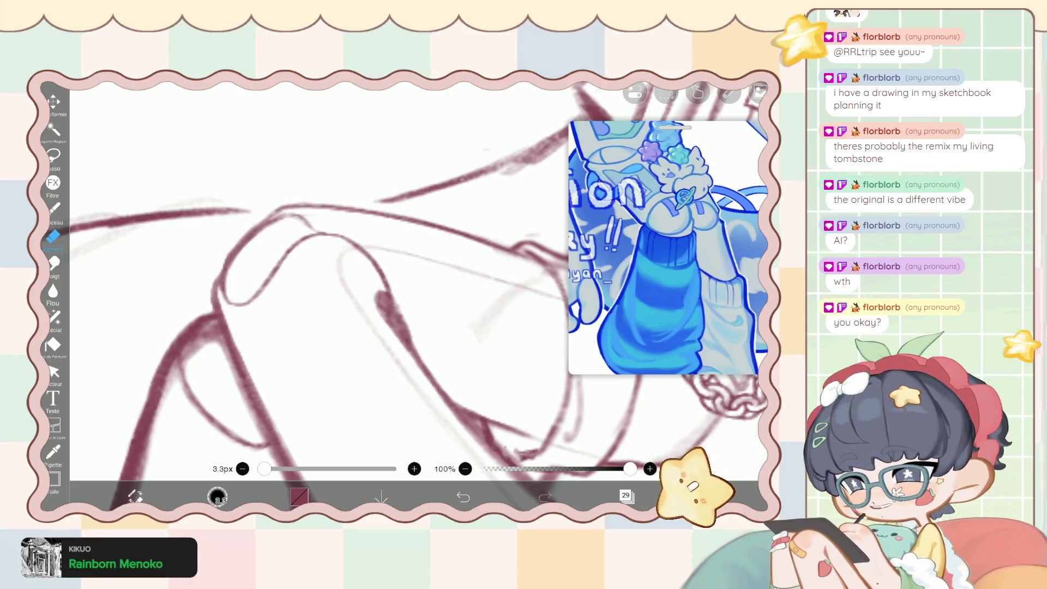
scroll(383, 295, "down", 2)
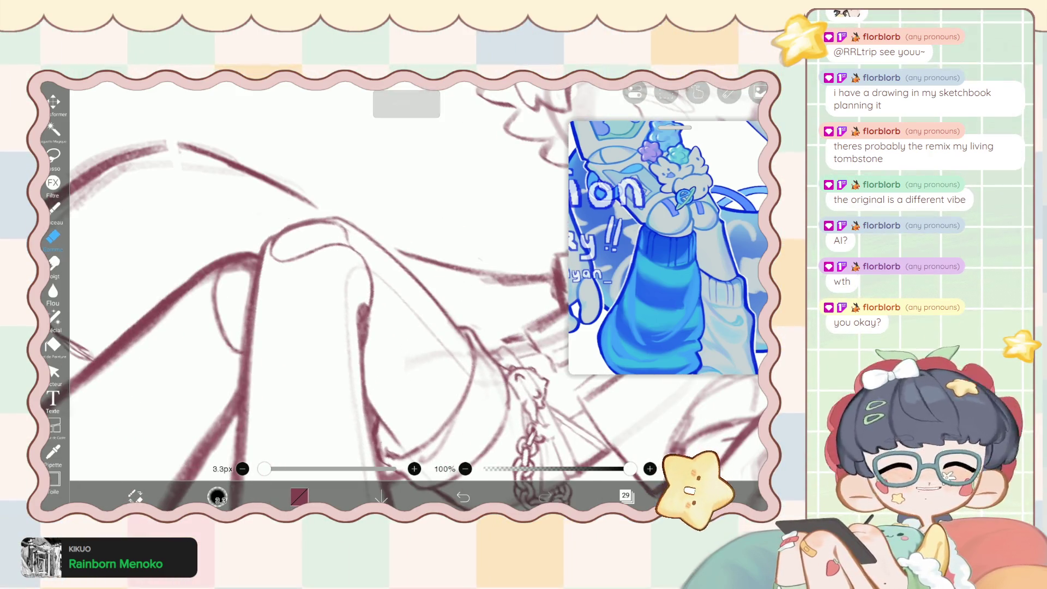
scroll(350, 294, "up", 3)
scroll(350, 294, "up", 2)
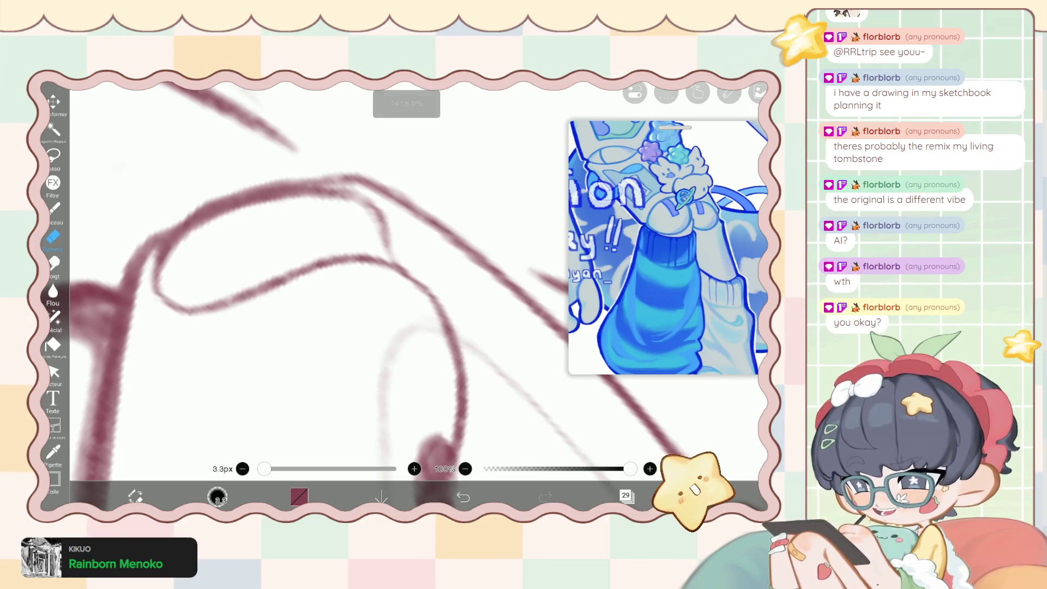
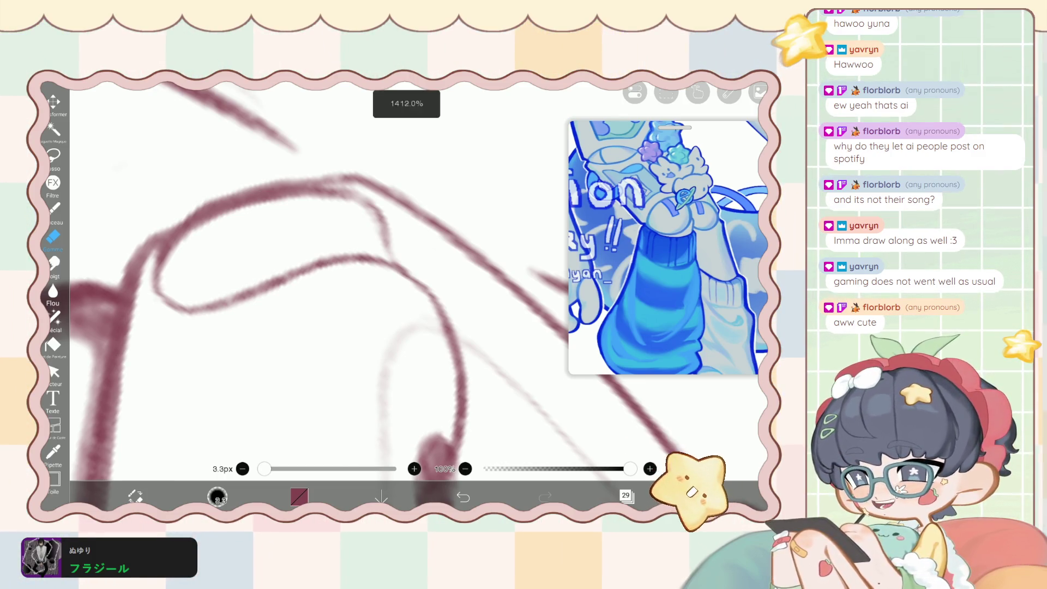
Zoom in on the leg lines and undo the last eraser stroke.
scroll(349, 284, "down", 2)
scroll(349, 284, "up", 1)
scroll(349, 284, "up", 1)
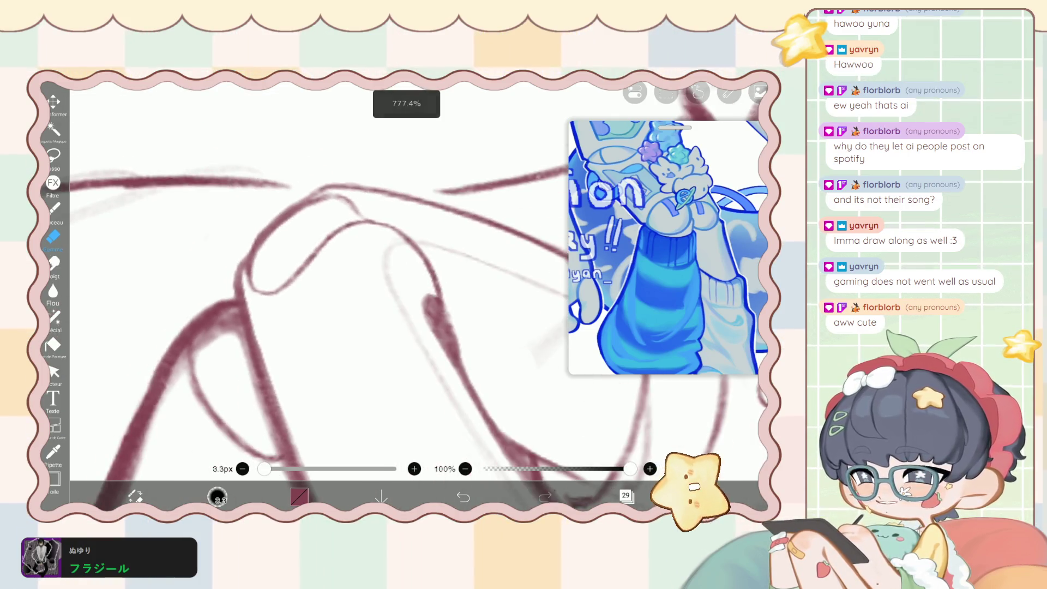
scroll(348, 284, "up", 1)
scroll(349, 284, "up", 1)
scroll(431, 246, "down", 1)
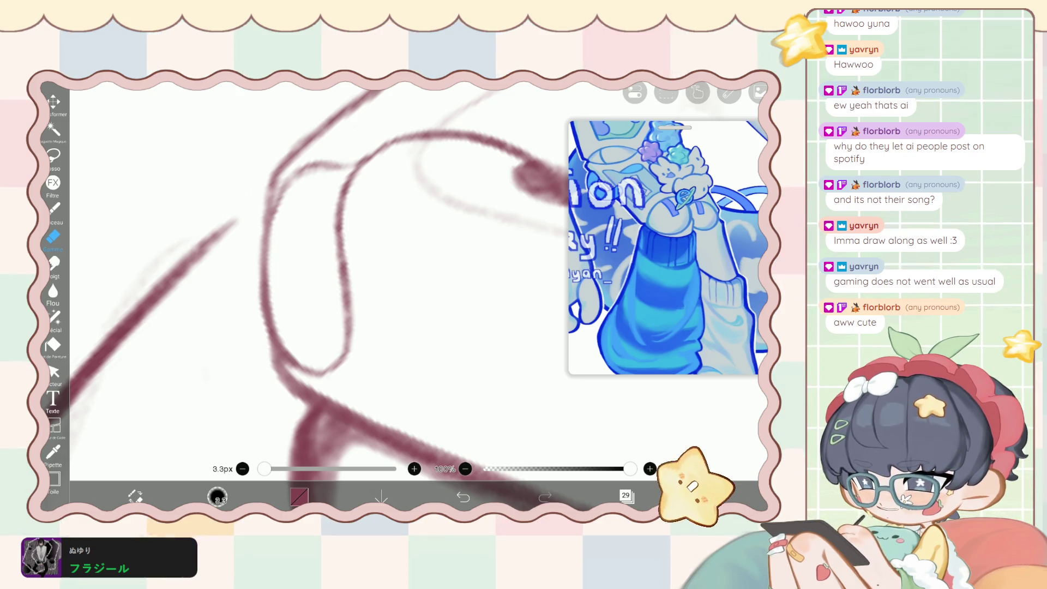
left_click(463, 497)
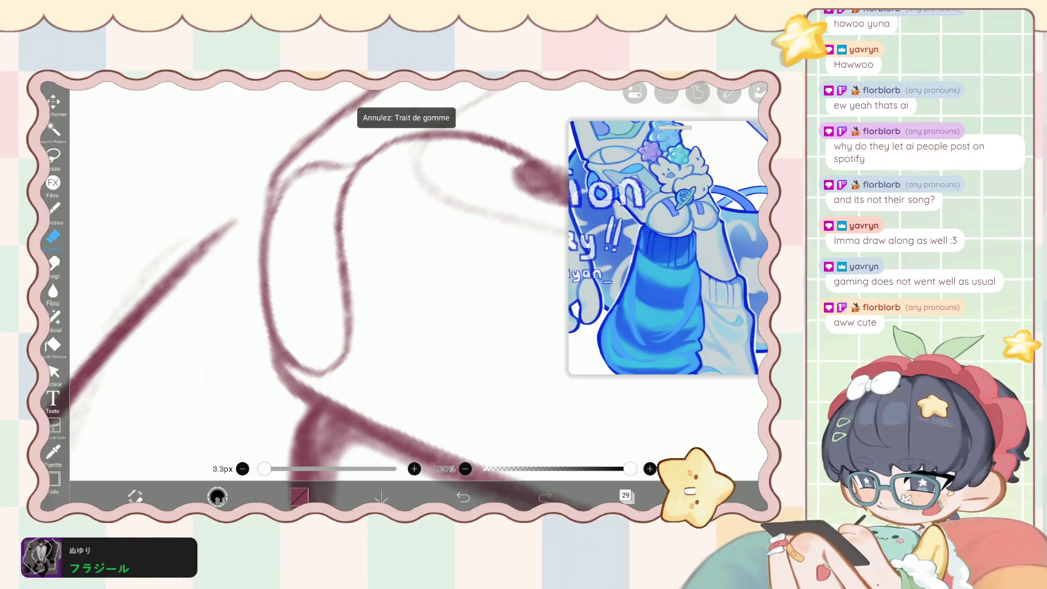
Adjust the view on the legs and switch to the liquify pen.
scroll(327, 272, "down", 3)
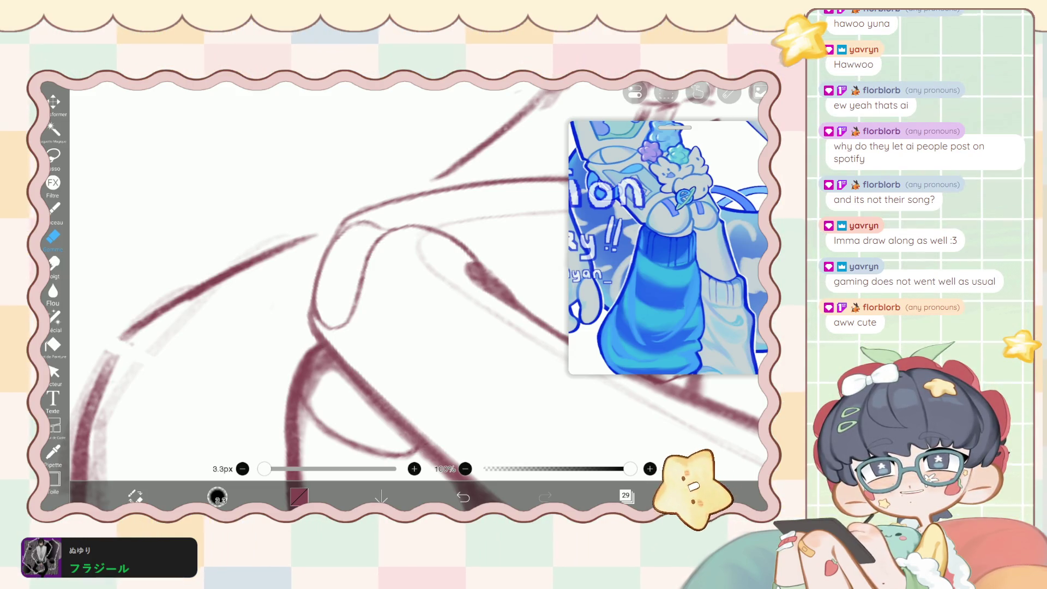
scroll(382, 273, "up", 1)
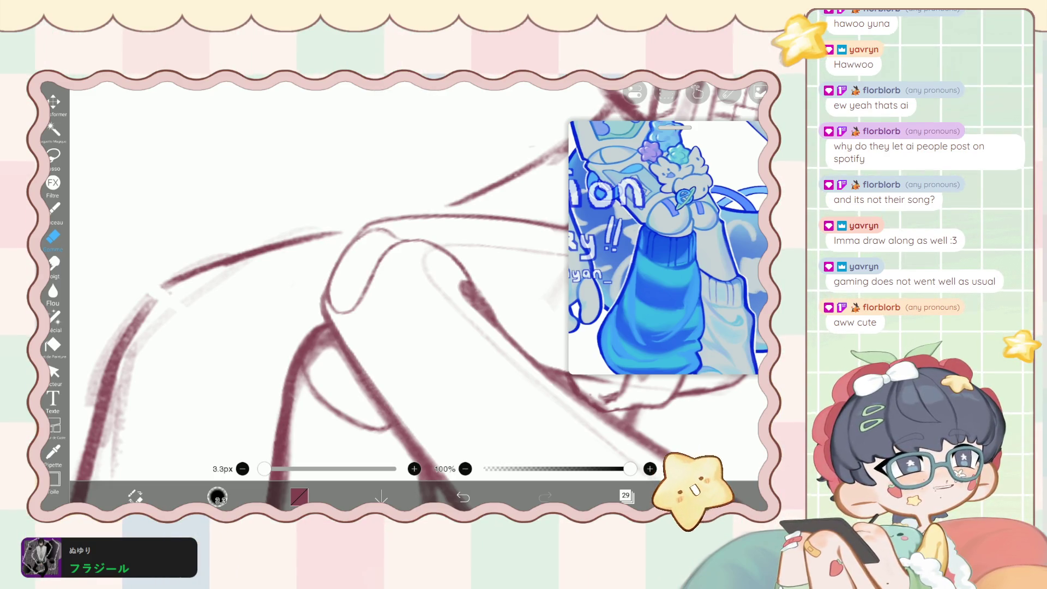
scroll(382, 273, "up", 1)
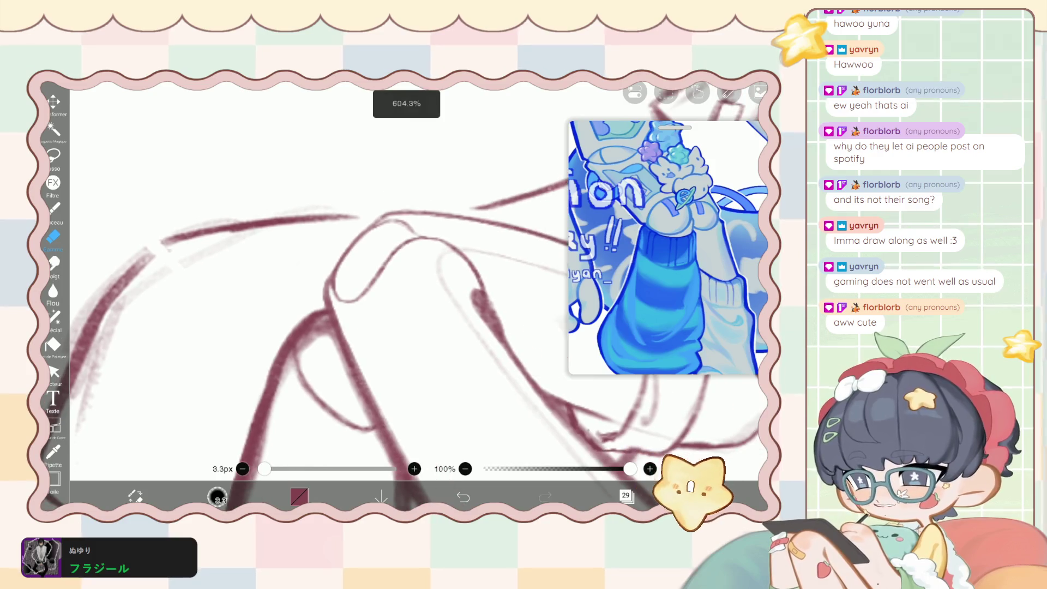
left_click(53, 316)
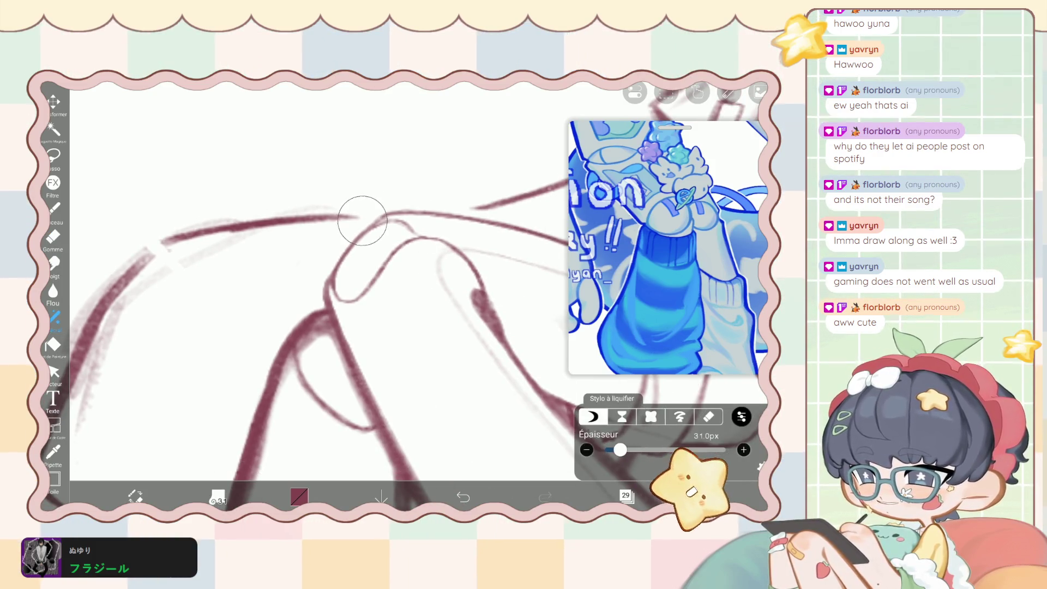
Push the lines near the knee slightly with the liquify pen, then switch to the eraser.
left_click_drag(368, 218, 349, 246)
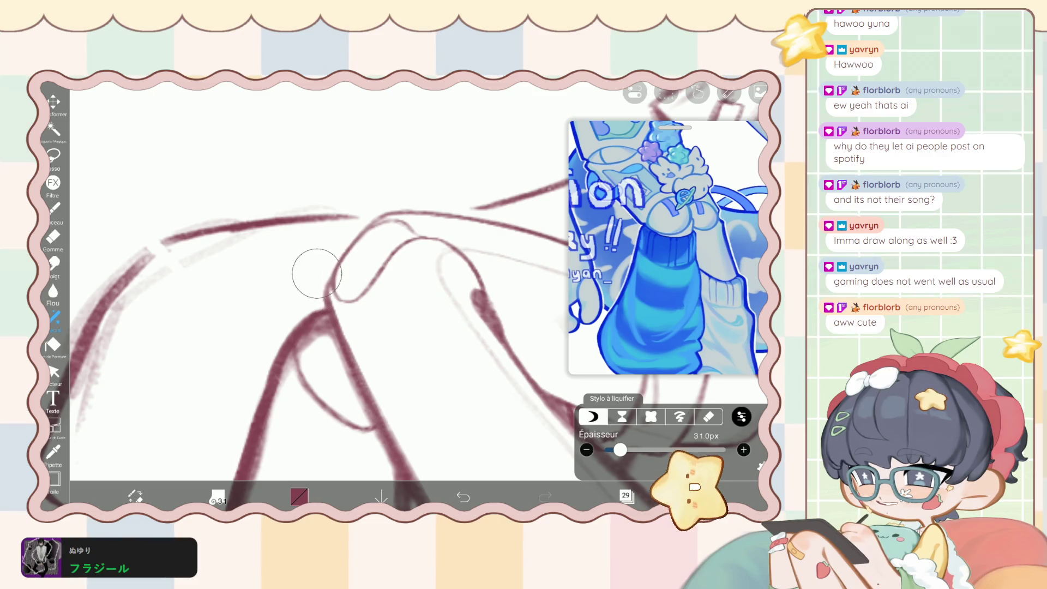
scroll(316, 222, "down", 5)
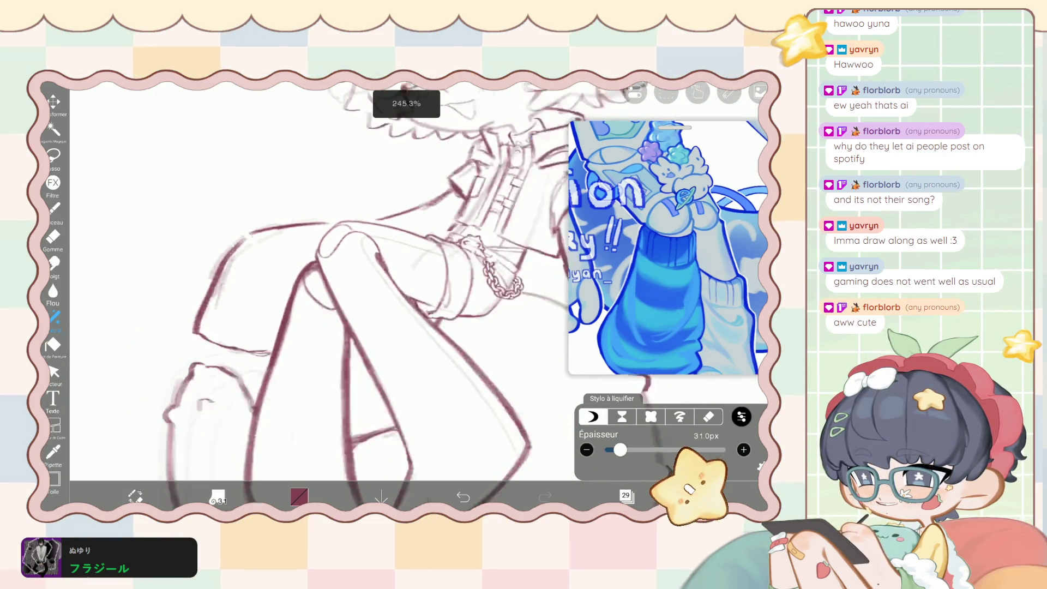
scroll(376, 285, "up", 3)
scroll(377, 285, "up", 3)
left_click(53, 236)
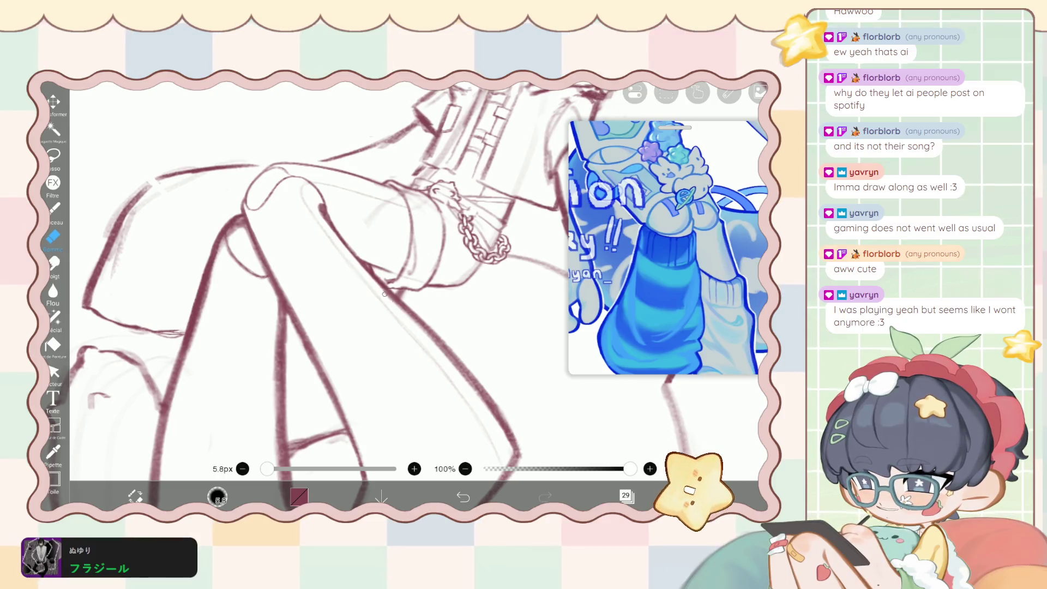
scroll(327, 272, "down", 3)
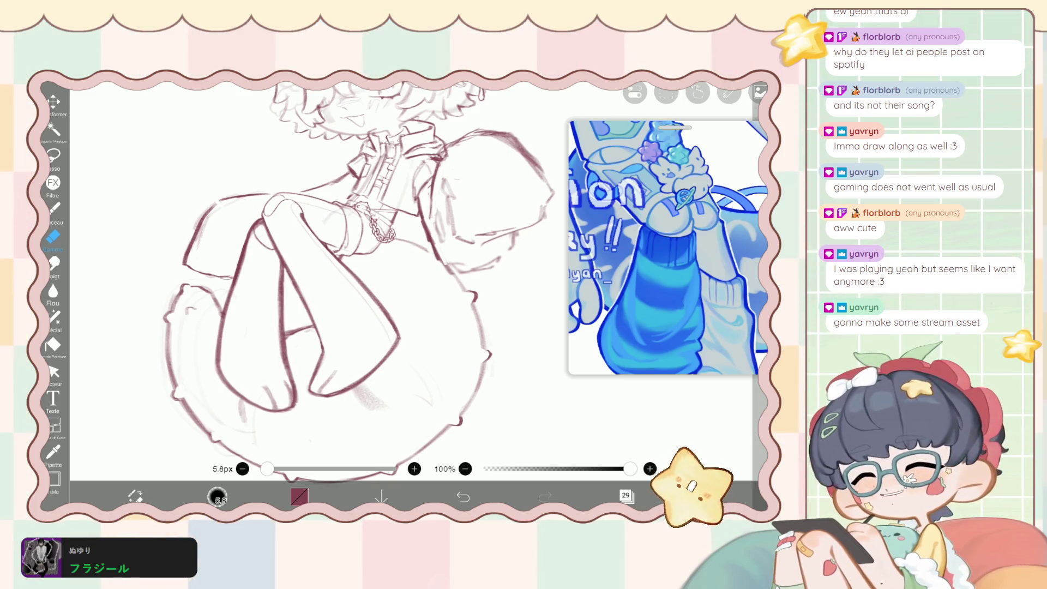
scroll(366, 283, "up", 2)
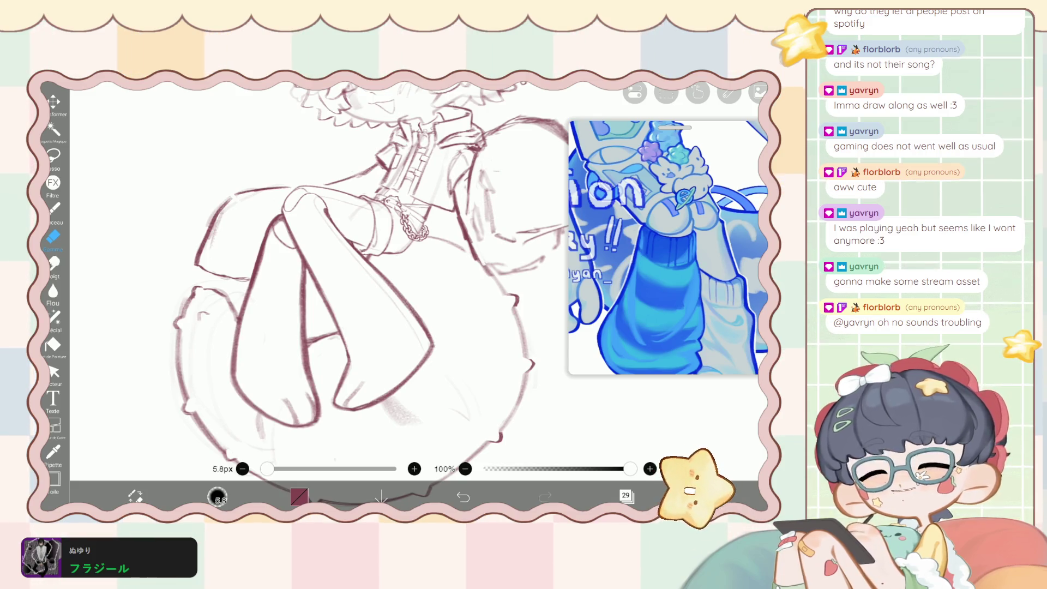
scroll(382, 273, "up", 3)
scroll(382, 273, "up", 2)
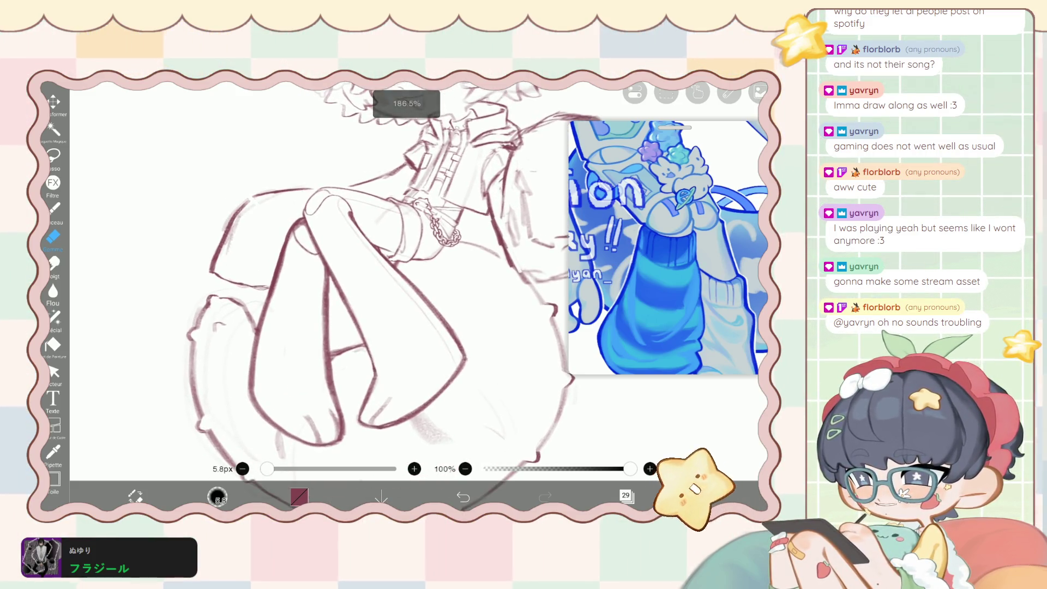
Set the liquify pen to 254 px and push the leg lines into smoother curves.
left_click(53, 316)
left_click_drag(618, 449, 656, 449)
mouse_move(367, 348)
left_mouse_down()
mouse_move(316, 267)
mouse_move(303, 187)
left_mouse_up()
scroll(349, 273, "down", 5)
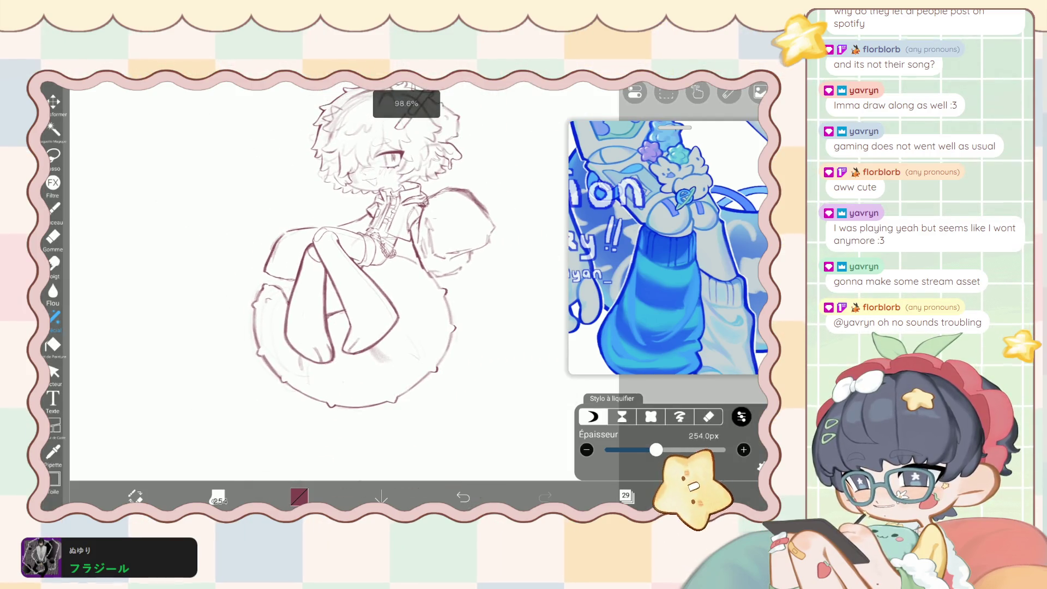
Reshape the inner leg line near the knee and foot with the liquify pen.
scroll(322, 251, "up", 3)
scroll(321, 251, "up", 2)
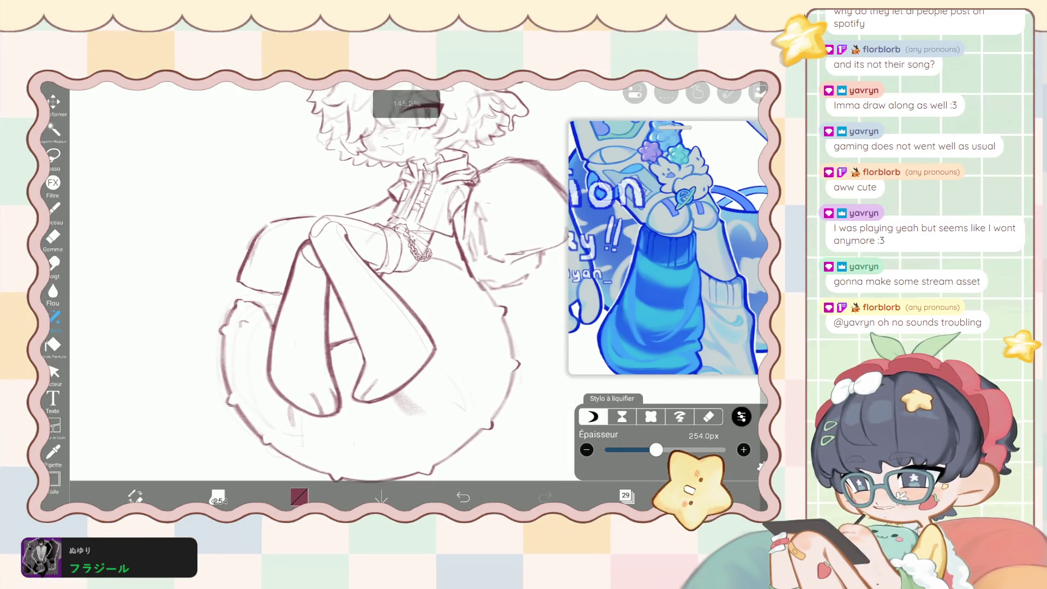
scroll(382, 283, "up", 1)
scroll(382, 284, "up", 1)
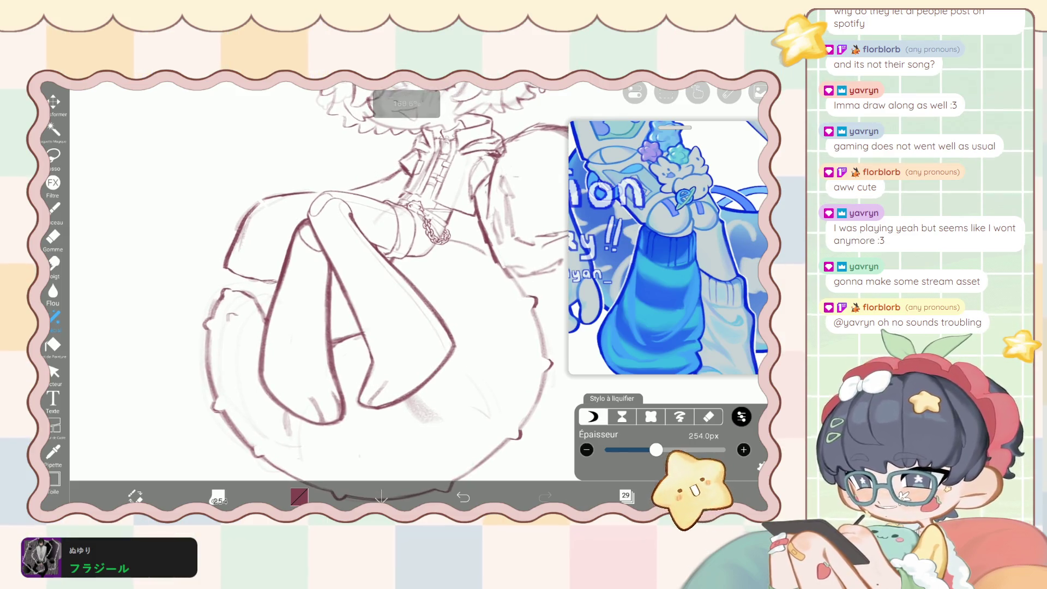
key("e")
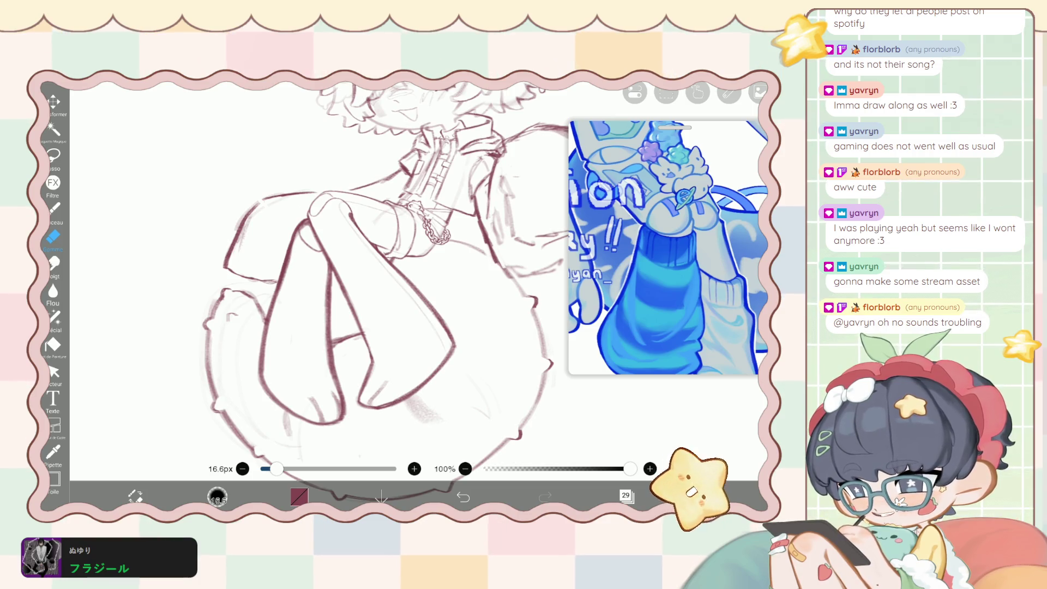
key("l")
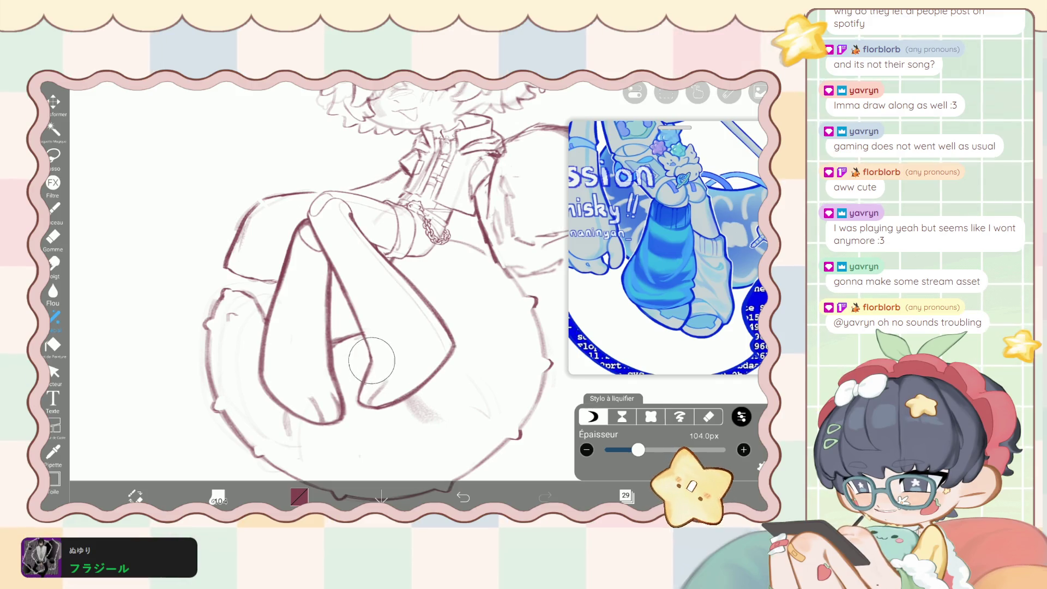
left_click_drag(371, 361, 361, 341)
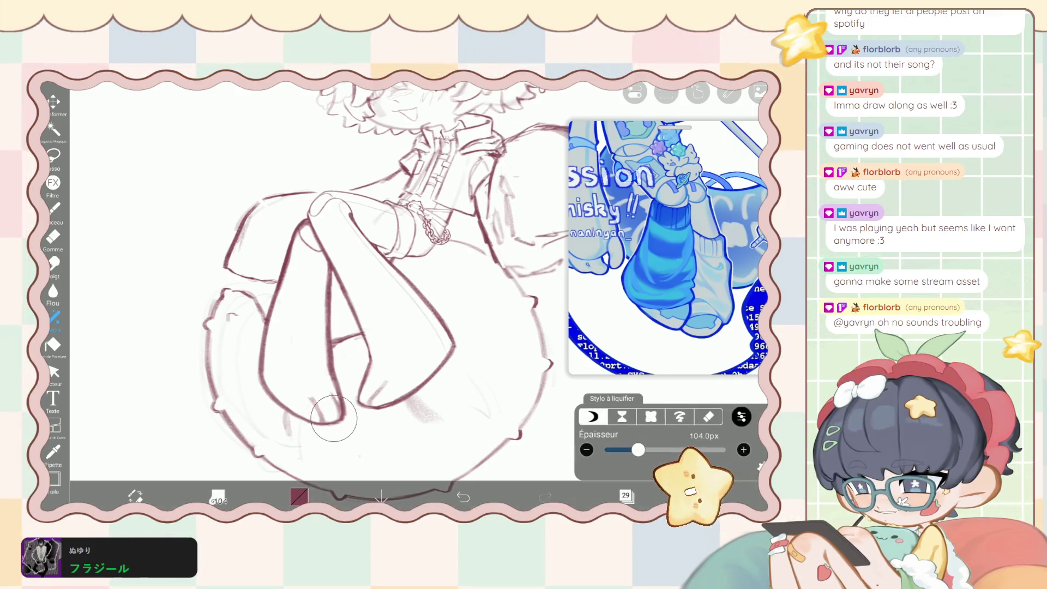
left_click_drag(313, 391, 330, 380)
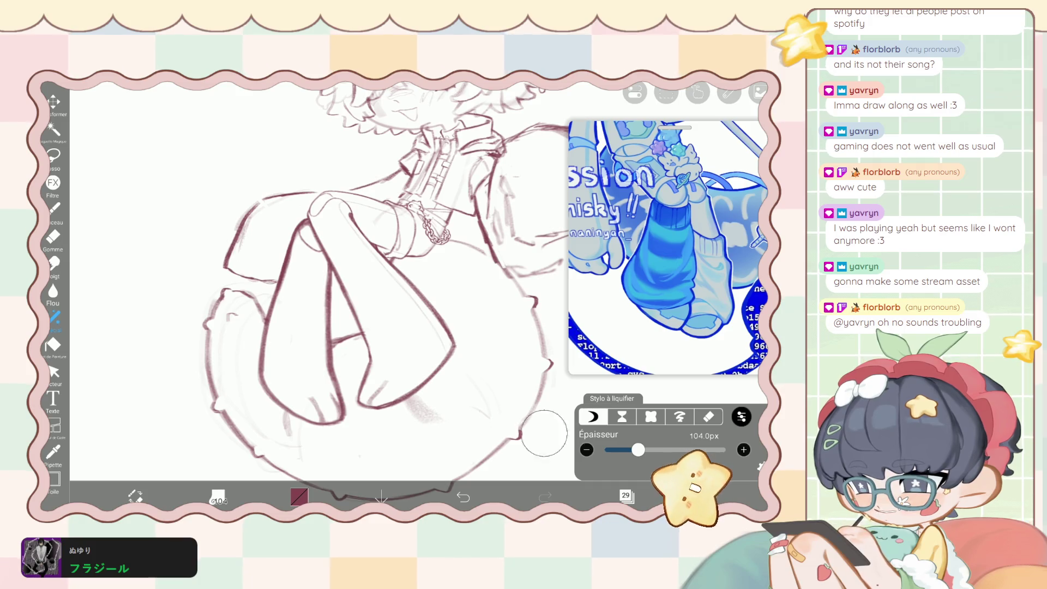
mouse_move(341, 388)
left_mouse_down()
mouse_move(259, 349)
mouse_move(267, 306)
mouse_move(311, 344)
mouse_move(318, 321)
left_mouse_up()
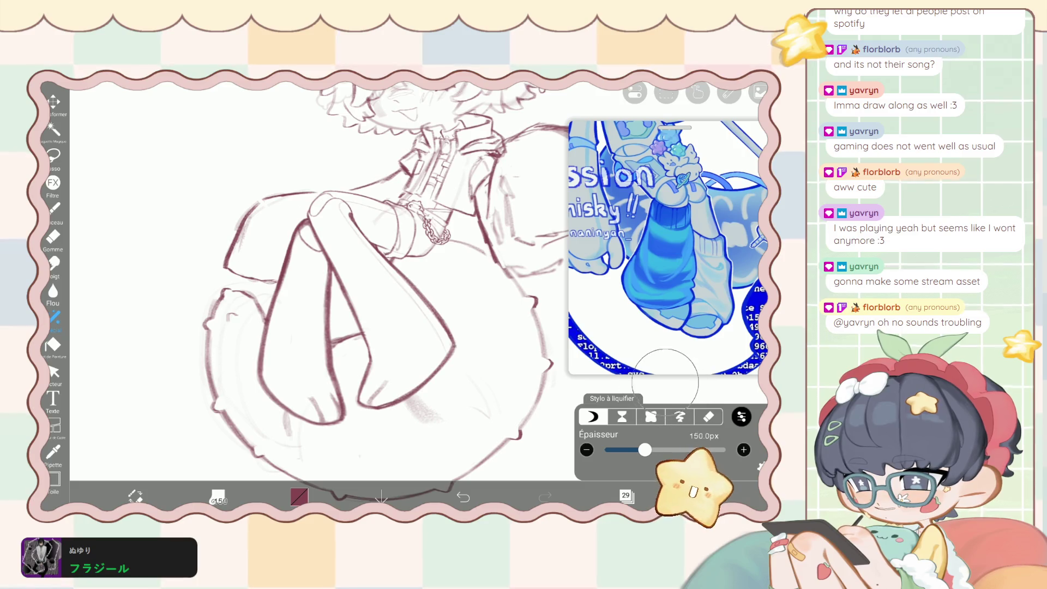
Shrink the liquify pen to 117 px and warp the left leg lines slightly.
left_click_drag(645, 449, 641, 449)
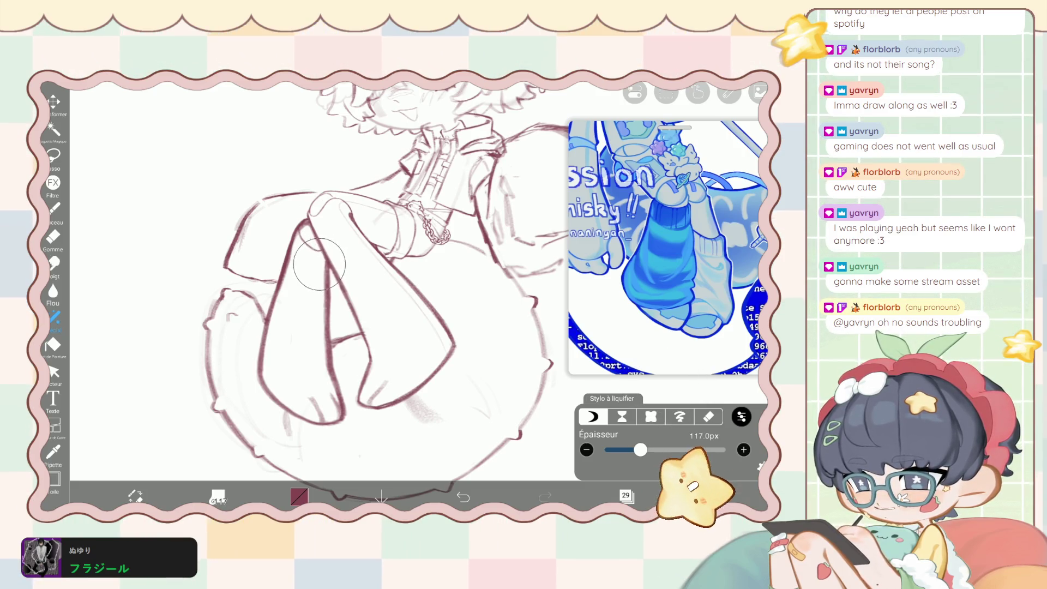
mouse_move(270, 234)
left_mouse_down()
mouse_move(264, 290)
mouse_move(305, 319)
mouse_move(323, 264)
left_mouse_up()
scroll(327, 273, "down", 5)
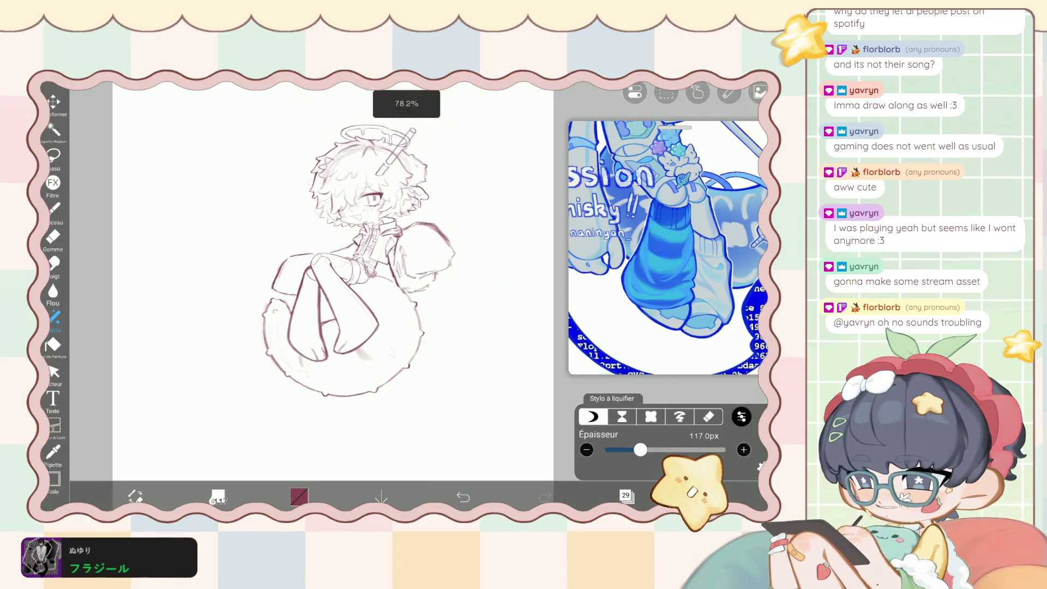
Lower the liquify strength to about 61% and return to the brush.
left_click(741, 417)
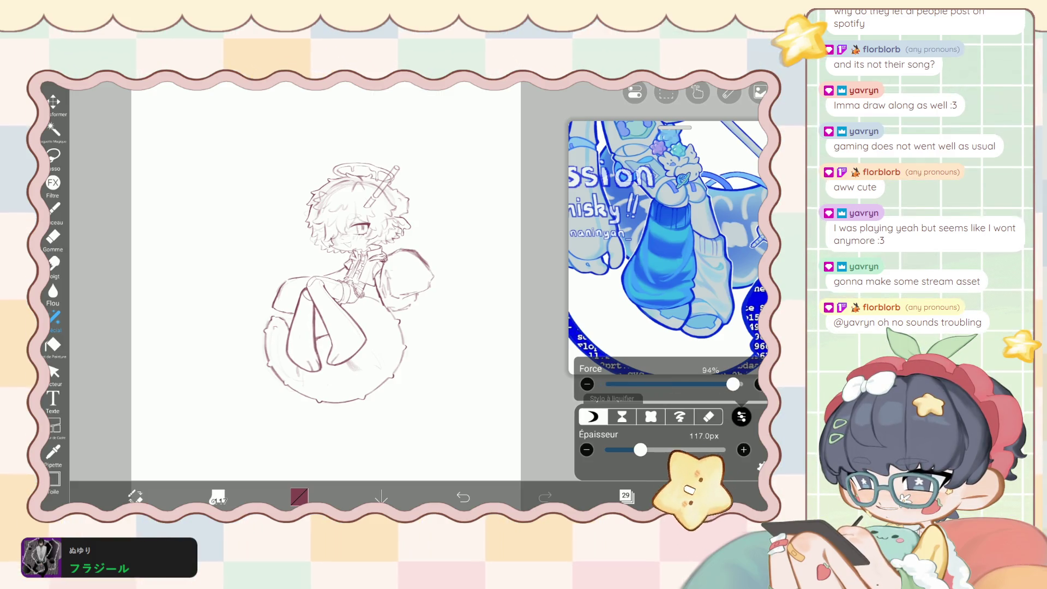
left_click_drag(693, 384, 702, 384)
left_click_drag(606, 384, 741, 384)
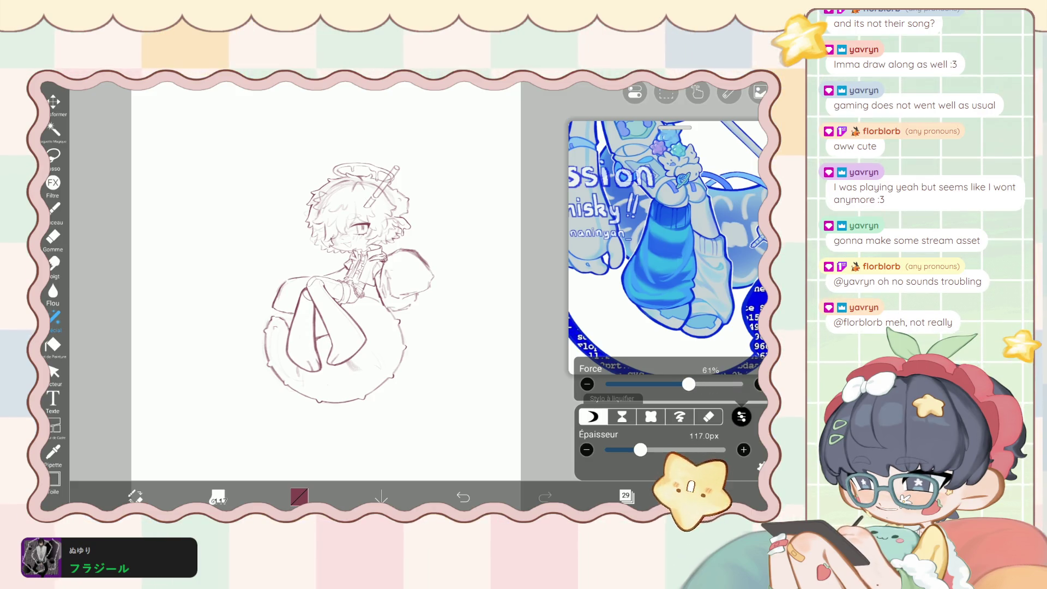
left_click(53, 209)
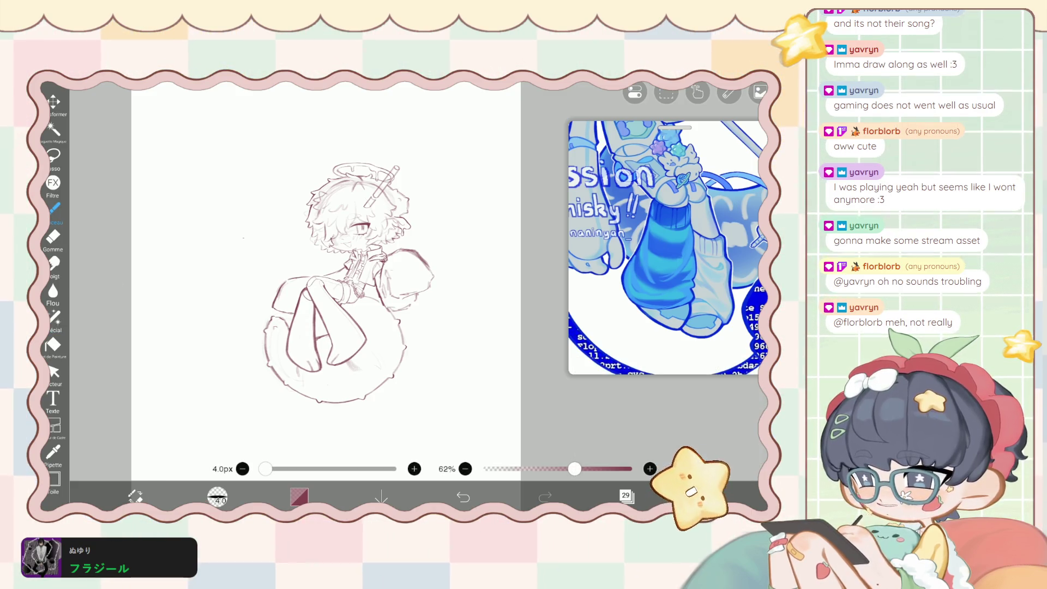
Zoom the canvas to about 320% on the crossed legs and feet.
scroll(349, 262, "up", 2)
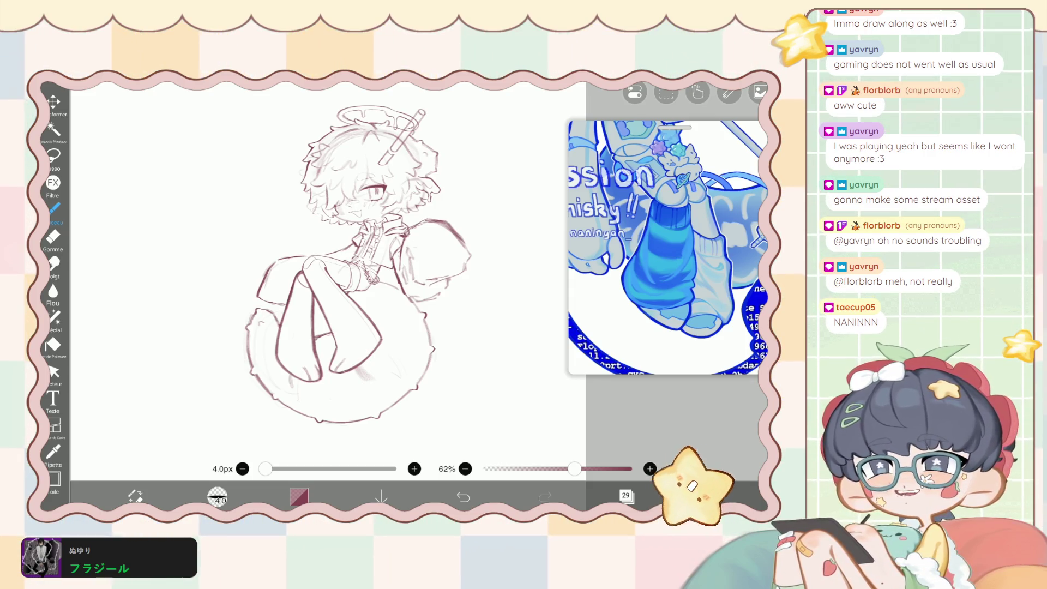
scroll(376, 256, "up", 2)
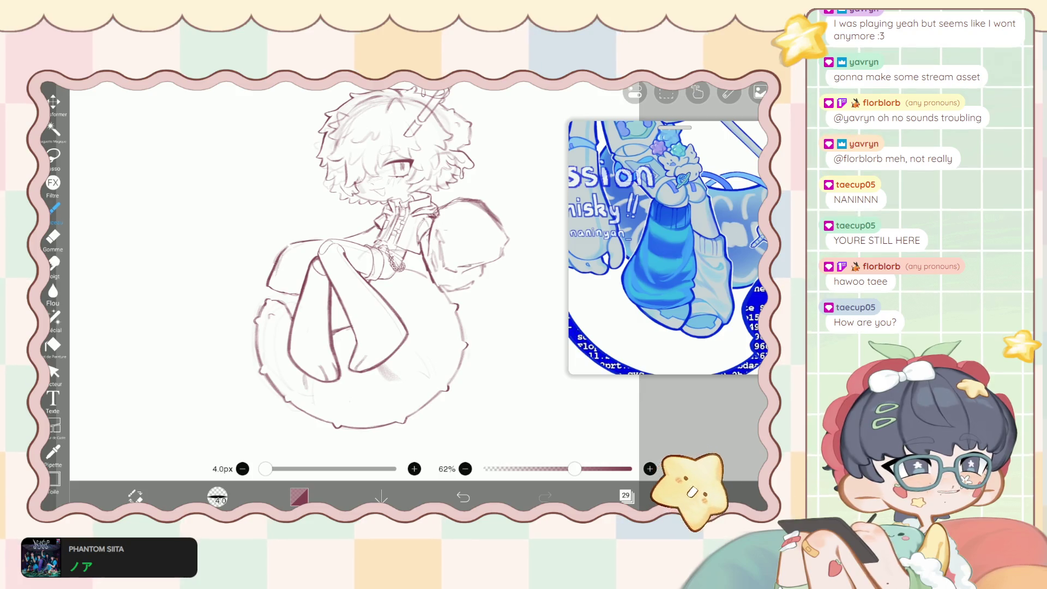
scroll(403, 270, "up", 2)
scroll(403, 270, "up", 1)
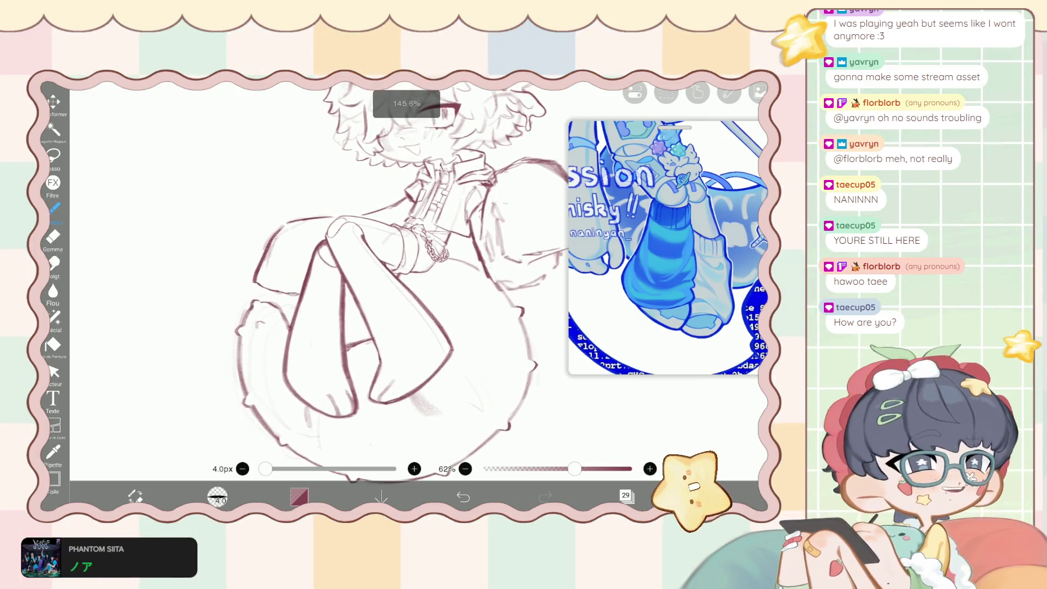
scroll(403, 269, "up", 1)
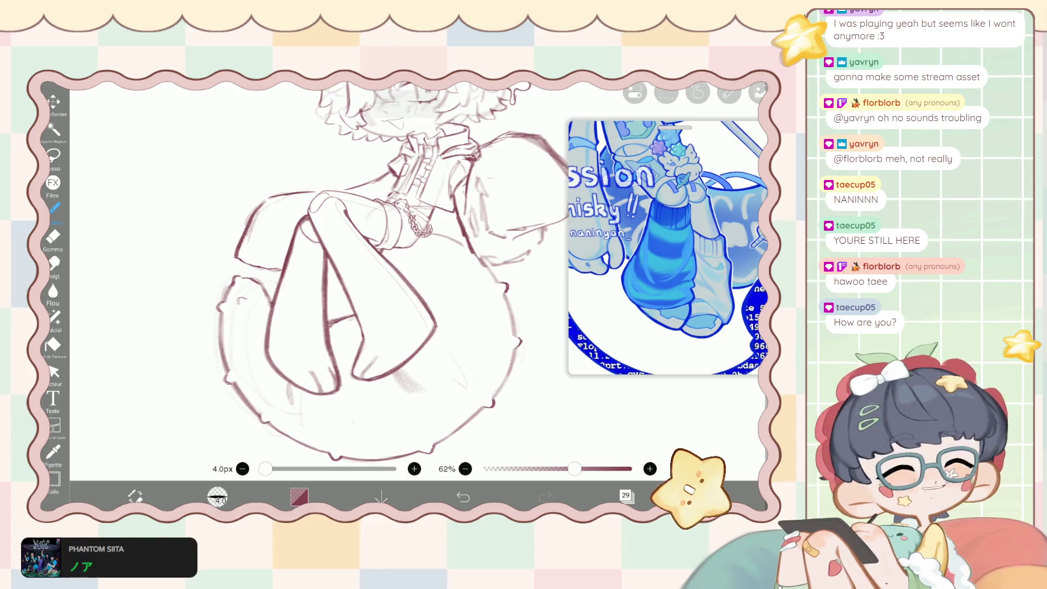
scroll(402, 270, "up", 1)
scroll(402, 270, "up", 2)
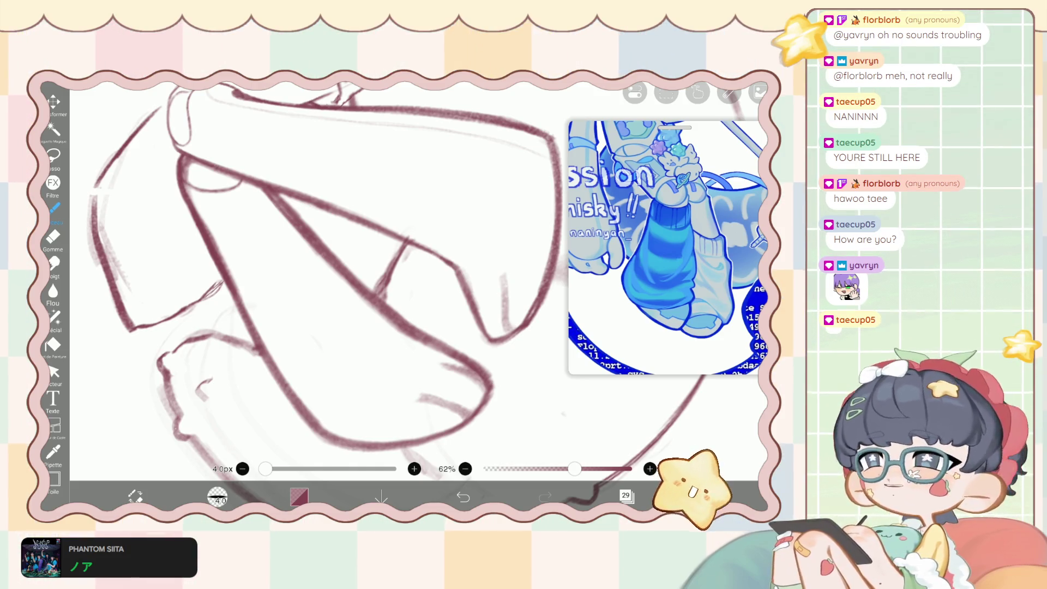
Zoom out to review the whole figure, then back in on the legs.
scroll(382, 273, "down", 5)
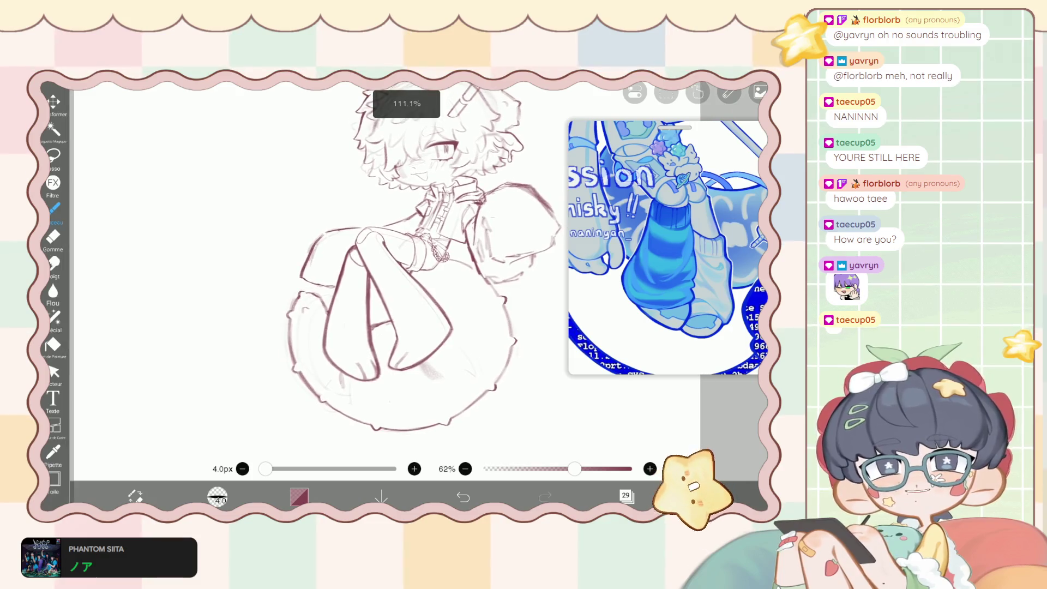
scroll(381, 273, "down", 1)
scroll(382, 273, "down", 1)
scroll(381, 272, "down", 1)
scroll(382, 273, "down", 1)
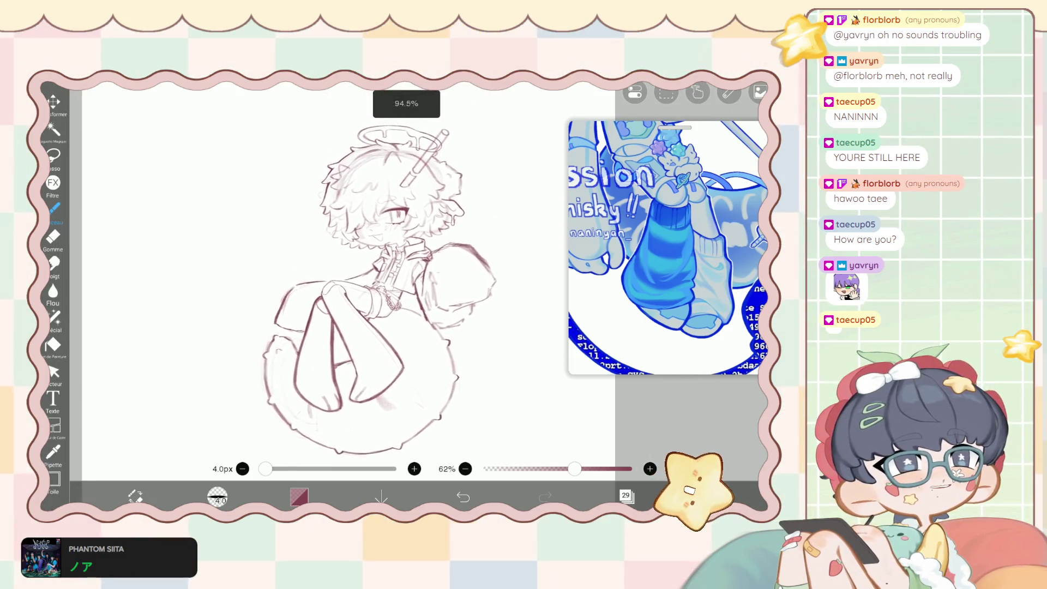
scroll(376, 289, "down", 1)
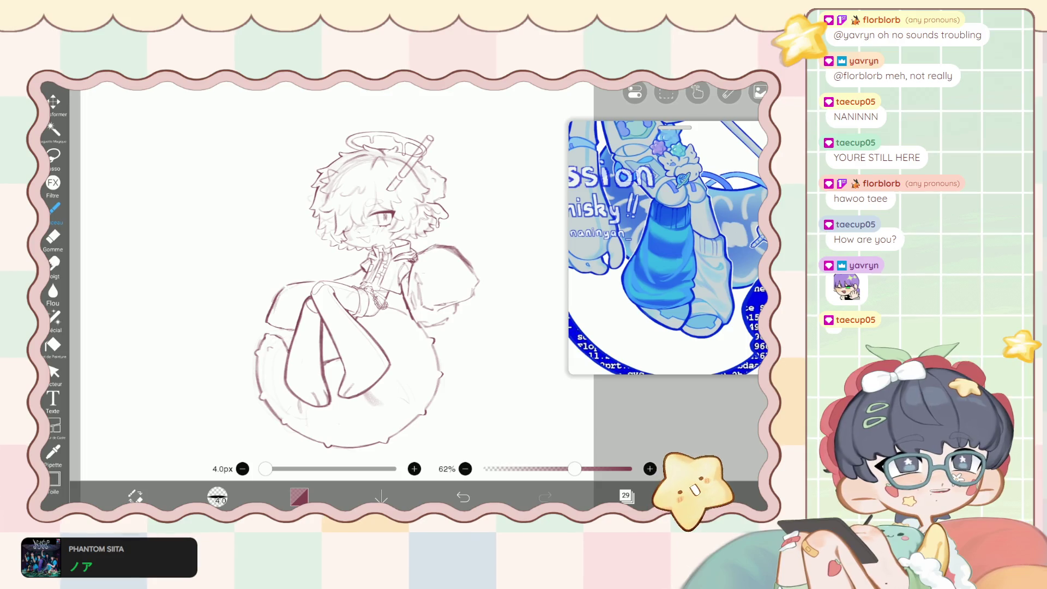
scroll(409, 273, "up", 2)
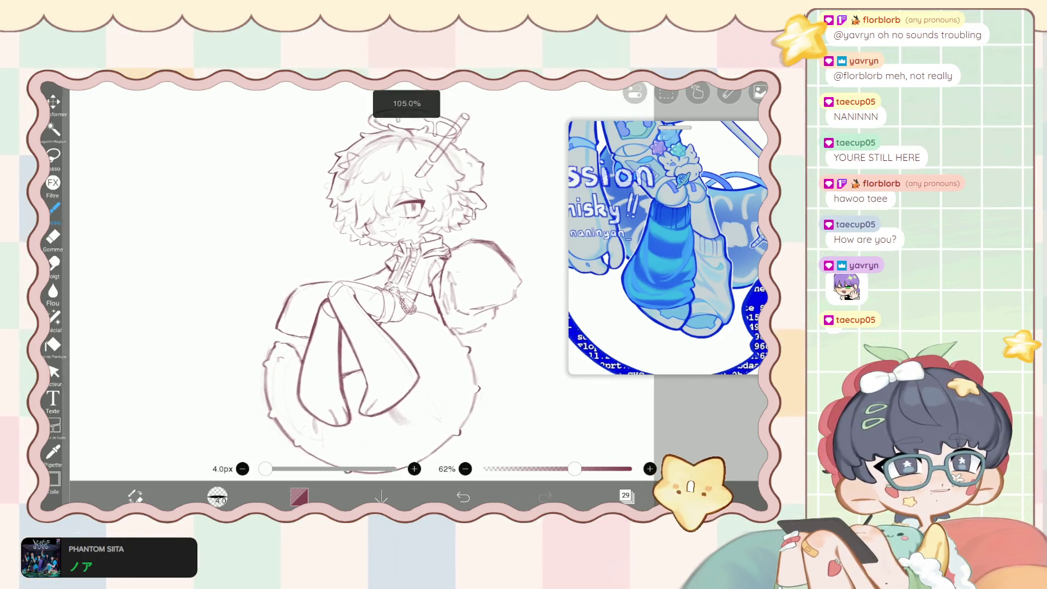
scroll(409, 272, "up", 1)
scroll(382, 295, "up", 1)
scroll(381, 294, "up", 1)
scroll(382, 294, "up", 1)
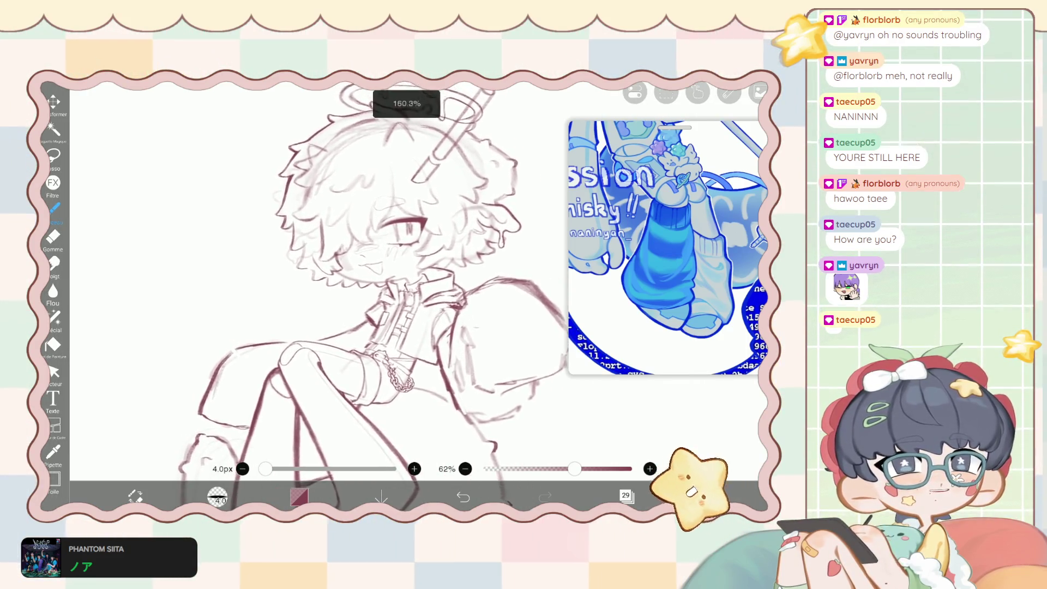
scroll(382, 295, "up", 1)
scroll(382, 294, "down", 1)
scroll(381, 295, "down", 1)
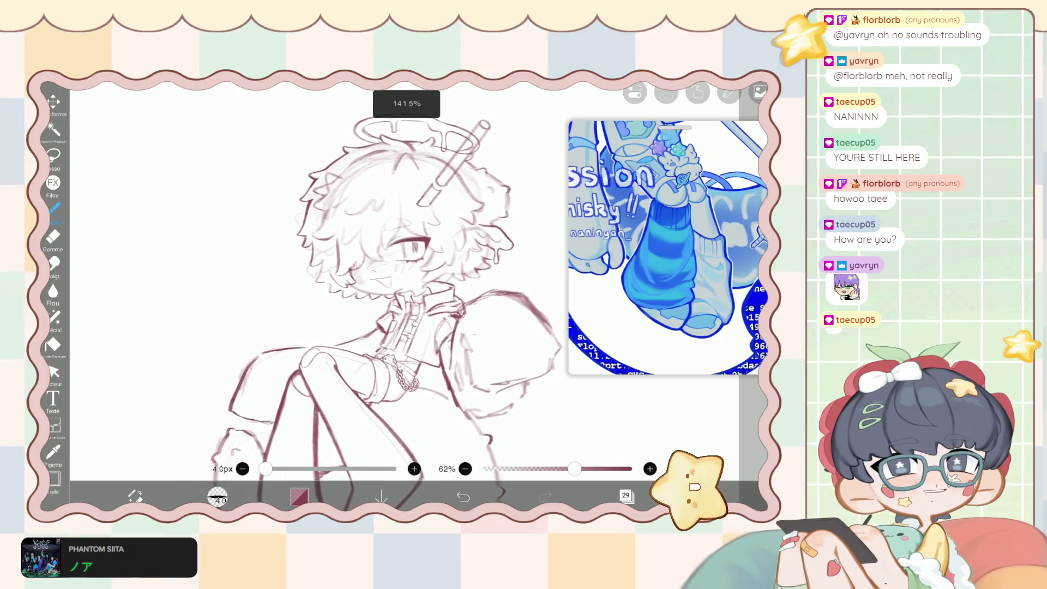
scroll(382, 294, "down", 1)
scroll(382, 294, "down", 1)
scroll(381, 294, "down", 1)
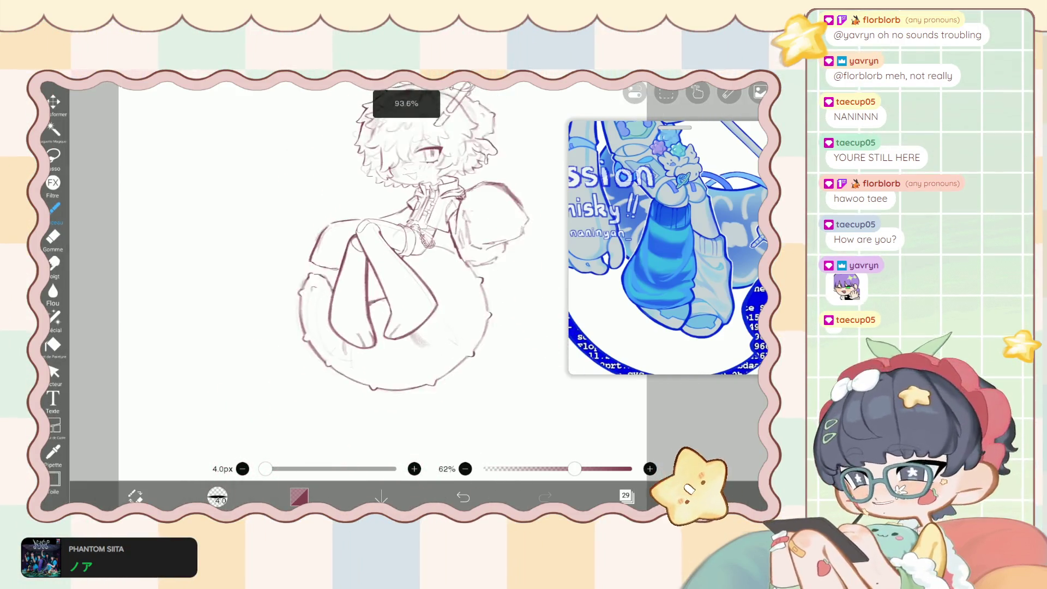
scroll(382, 295, "down", 1)
scroll(354, 262, "up", 3)
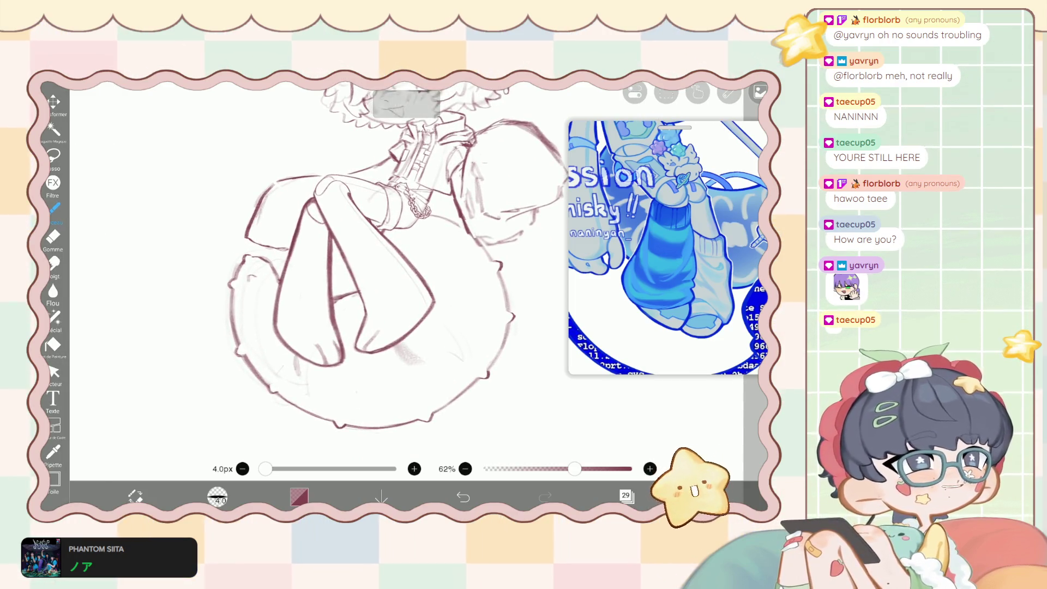
scroll(355, 262, "down", 1)
scroll(354, 261, "down", 1)
scroll(355, 262, "down", 1)
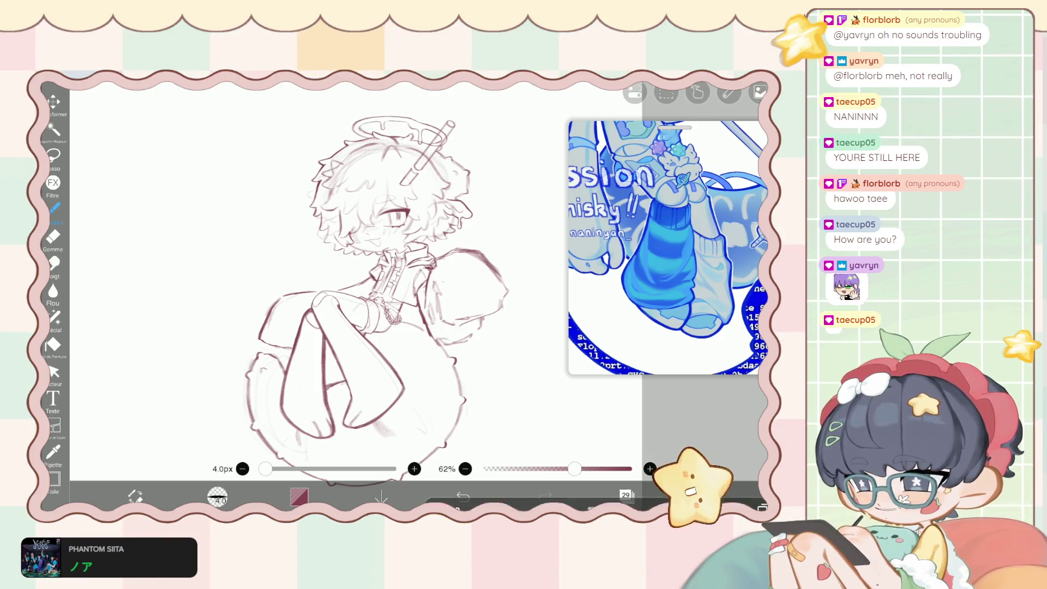
Check the layer stack in the Layers panel and return to the canvas.
left_click(627, 496)
left_click(627, 496)
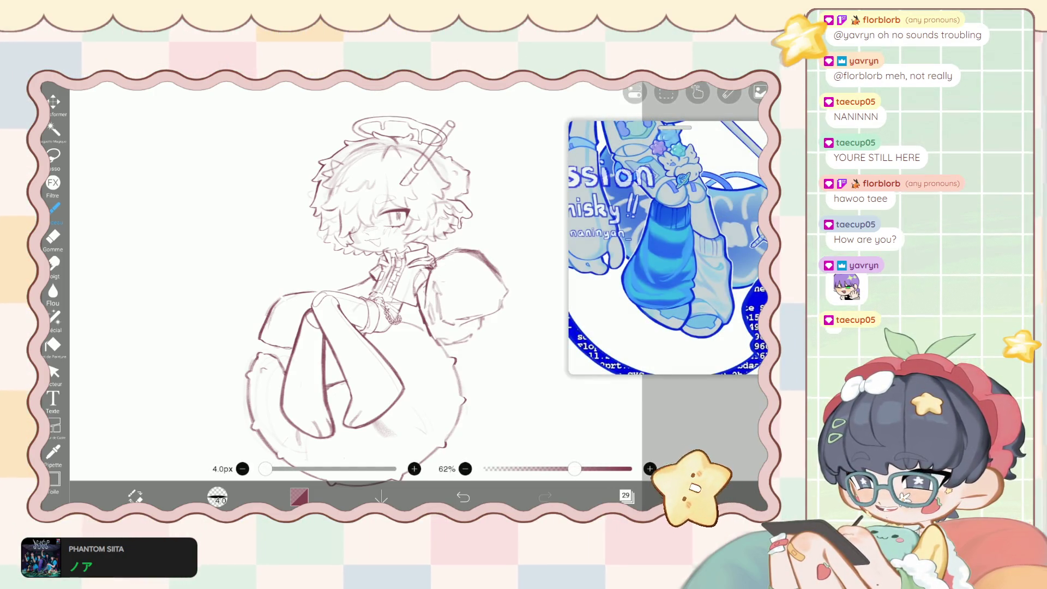
left_click(626, 495)
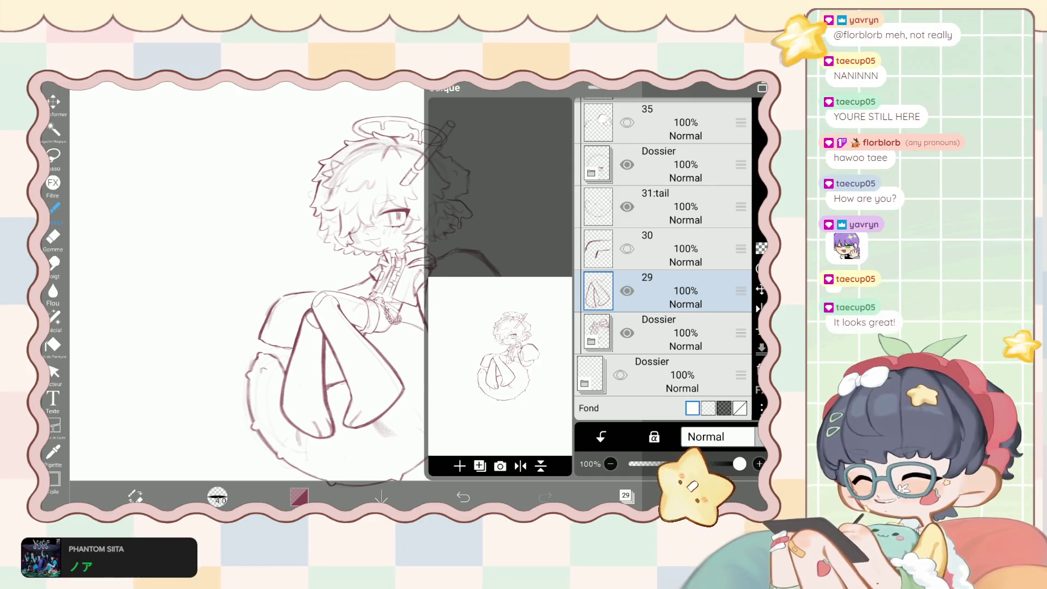
left_click(627, 497)
scroll(365, 273, "down", 5)
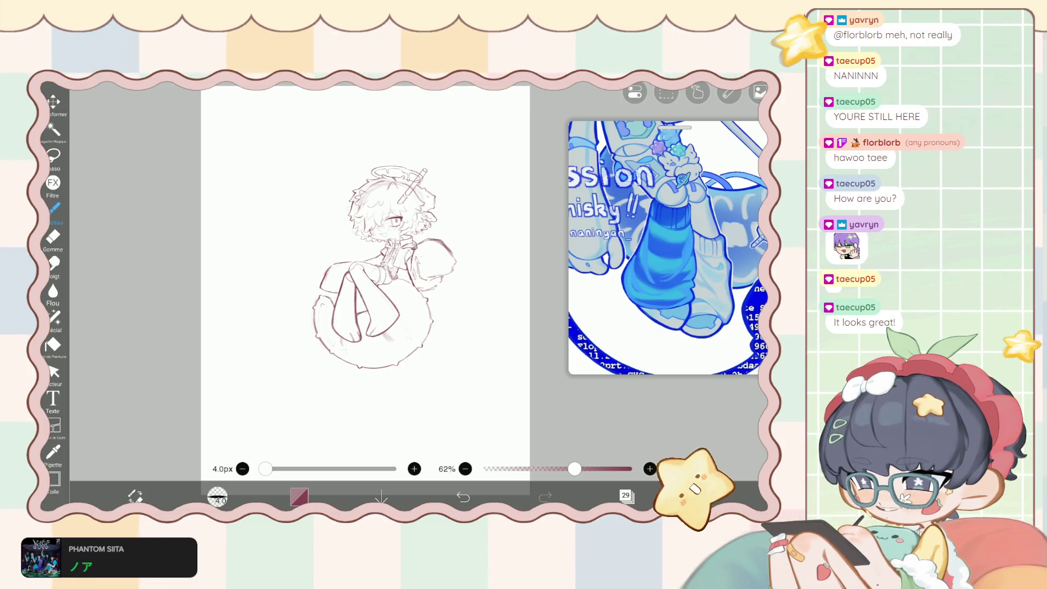
scroll(366, 262, "up", 5)
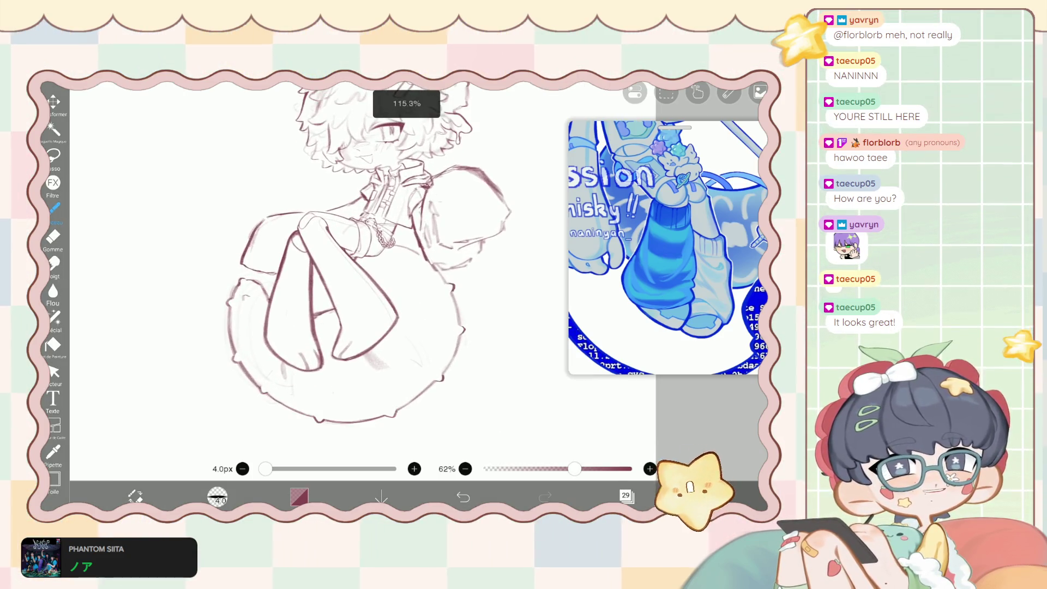
scroll(366, 261, "up", 3)
scroll(365, 262, "up", 2)
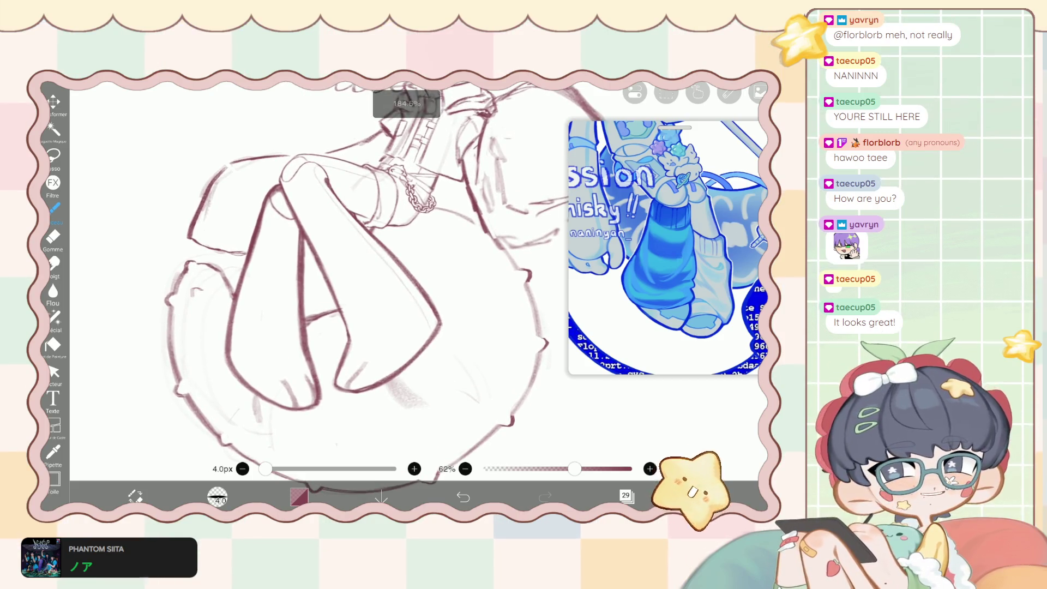
scroll(366, 262, "up", 3)
scroll(366, 262, "up", 2)
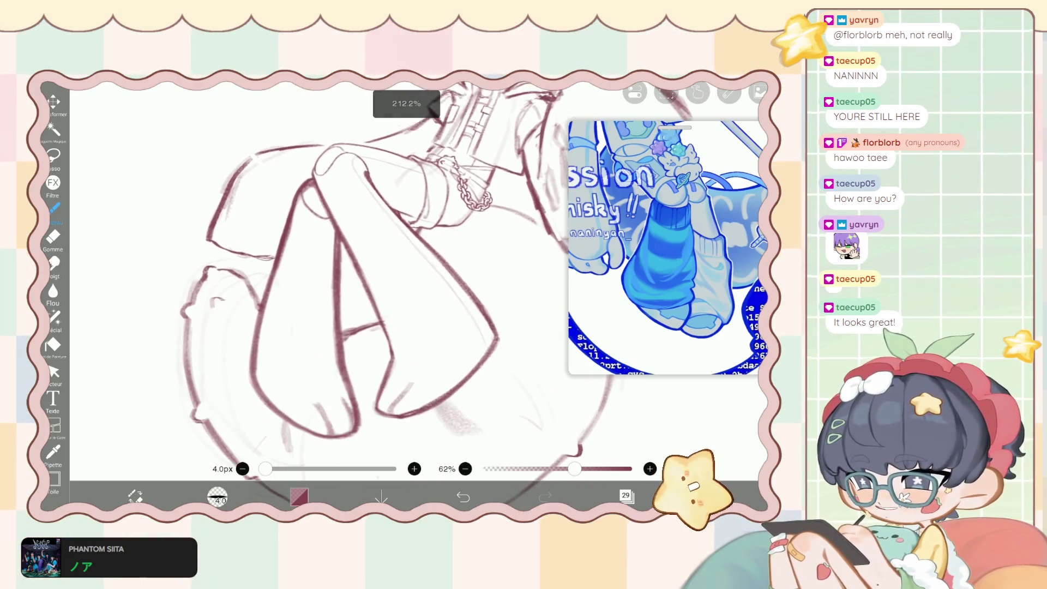
Reselect layer 29 after briefly selecting layer 36, then recheck the layers.
left_click(626, 495)
scroll(662, 259, "up", 3)
scroll(663, 259, "up", 2)
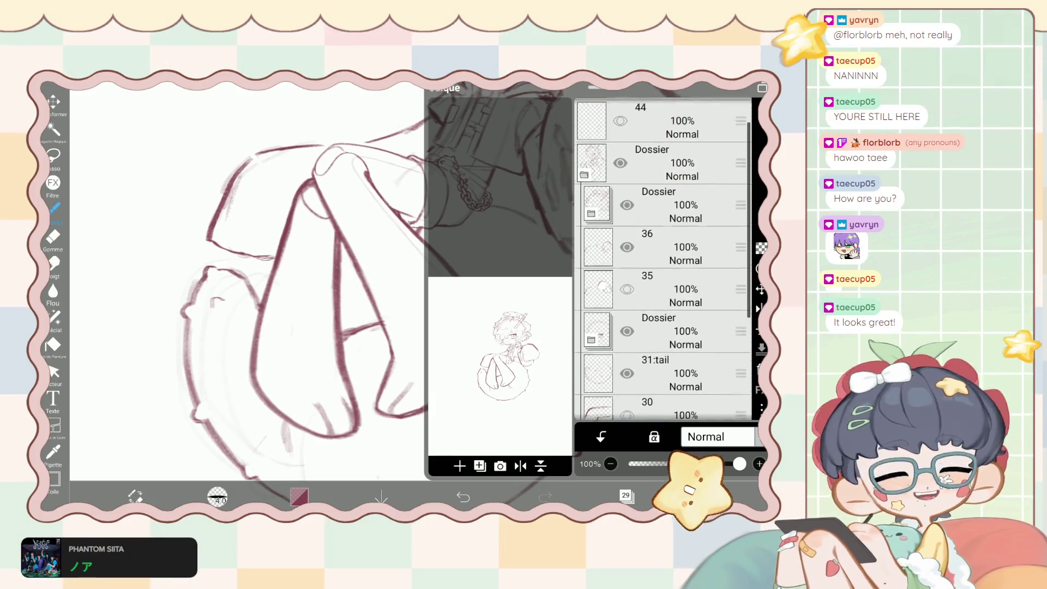
scroll(662, 259, "up", 2)
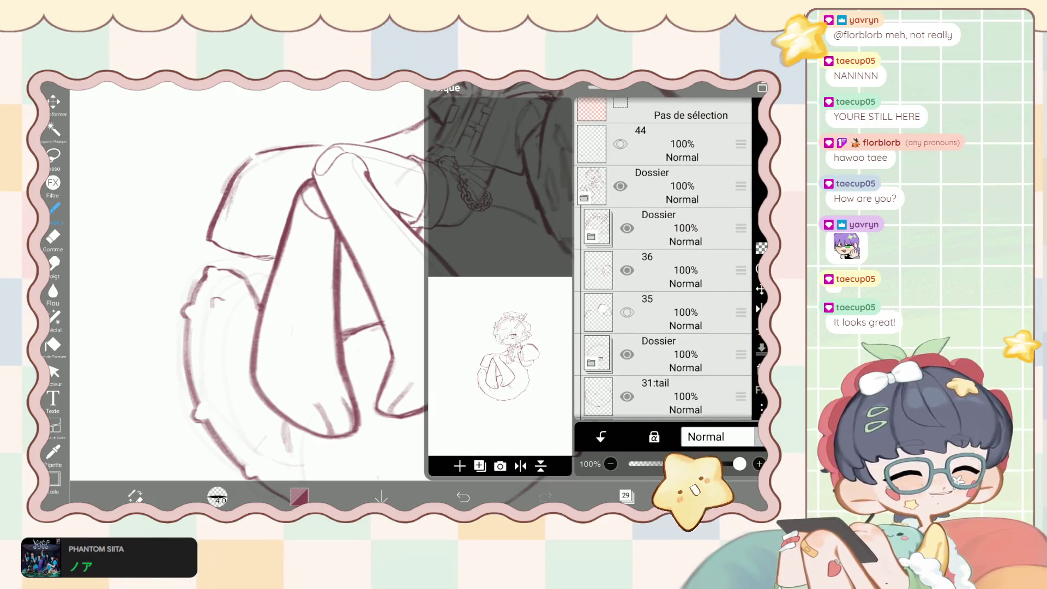
scroll(663, 259, "up", 1)
scroll(663, 259, "down", 2)
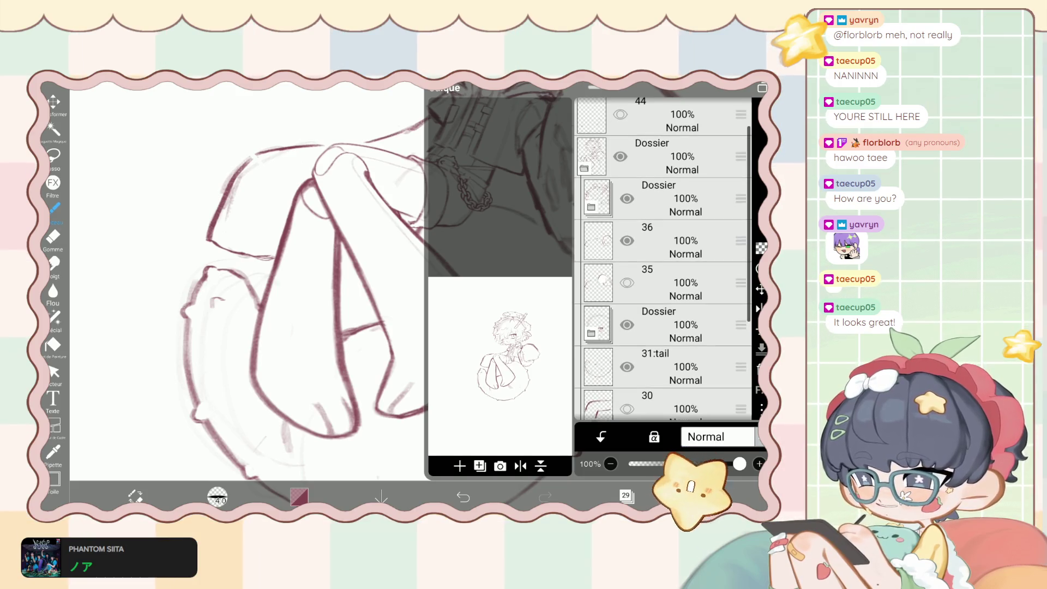
scroll(662, 259, "up", 2)
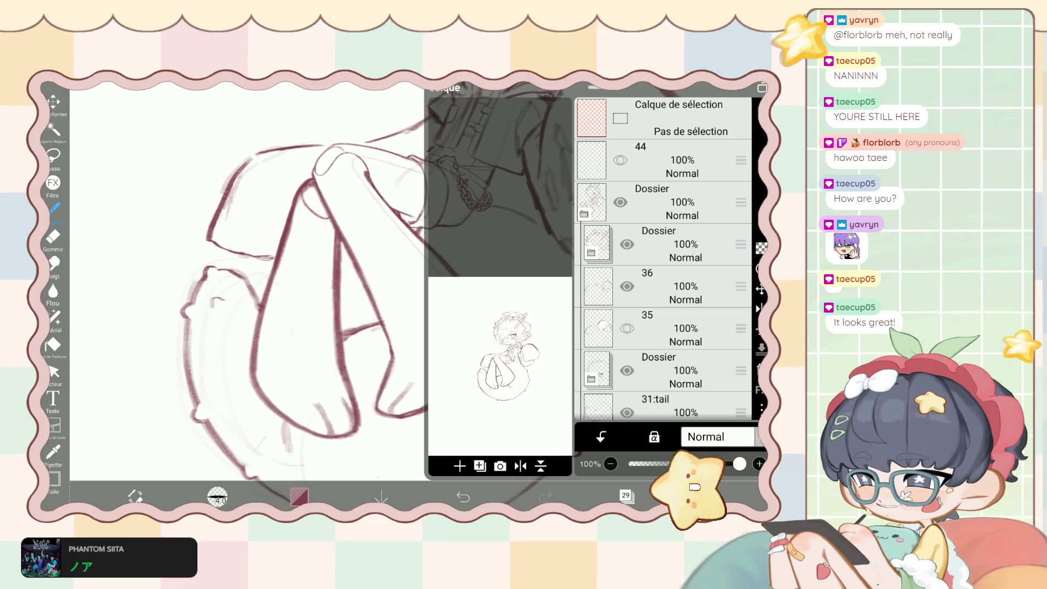
left_click(662, 287)
scroll(662, 259, "down", 3)
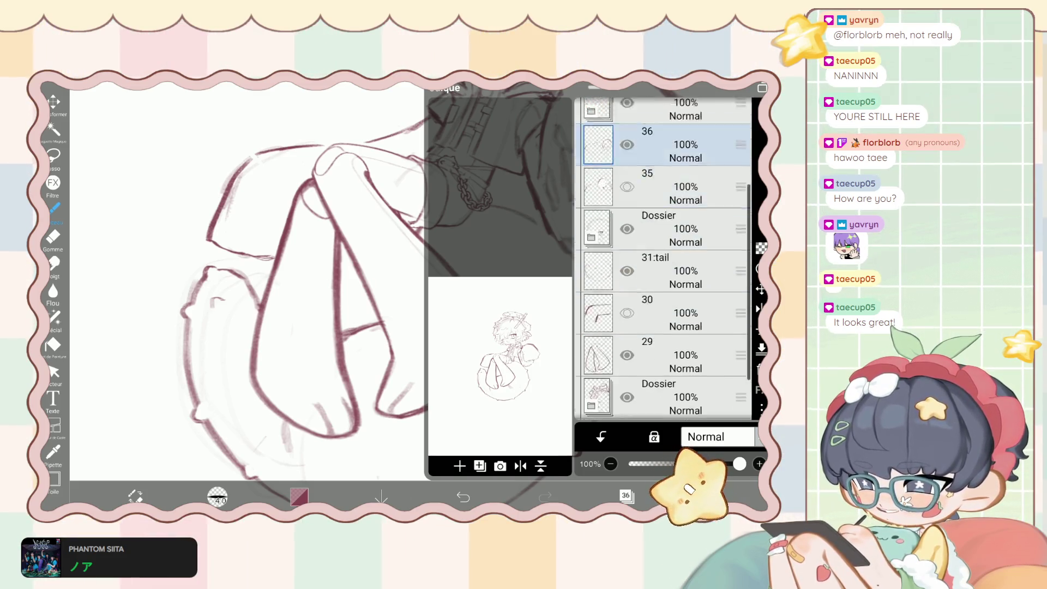
scroll(663, 259, "down", 2)
left_click(662, 305)
left_click(627, 495)
scroll(382, 273, "up", 3)
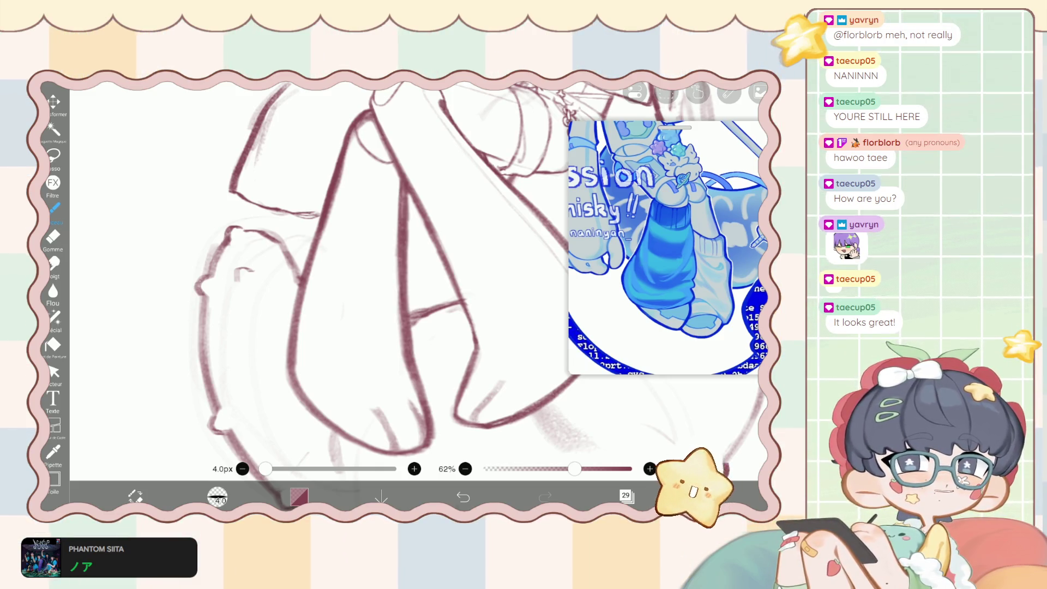
scroll(382, 272, "up", 2)
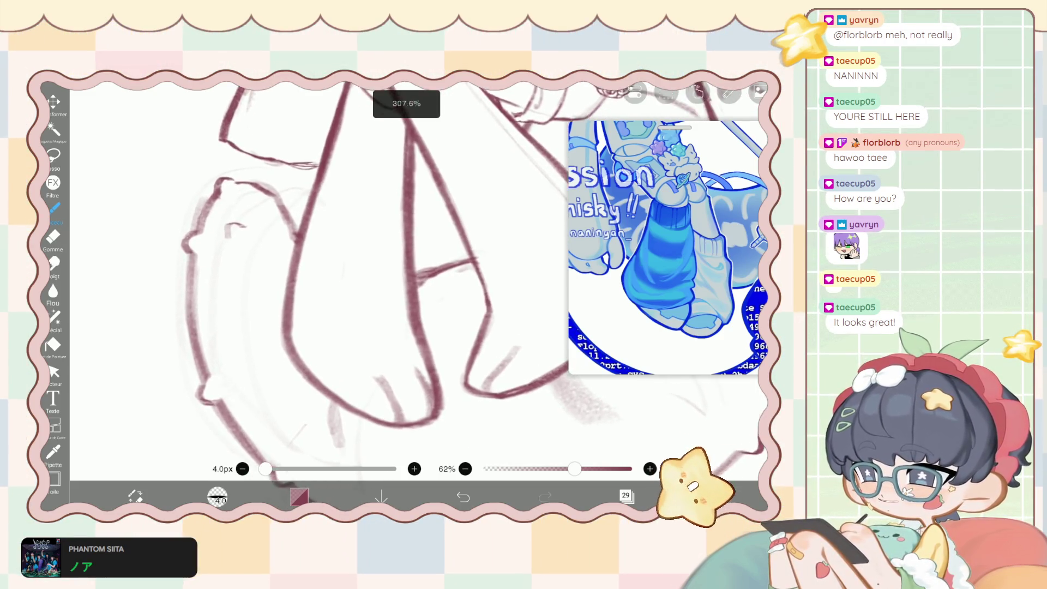
left_click(626, 495)
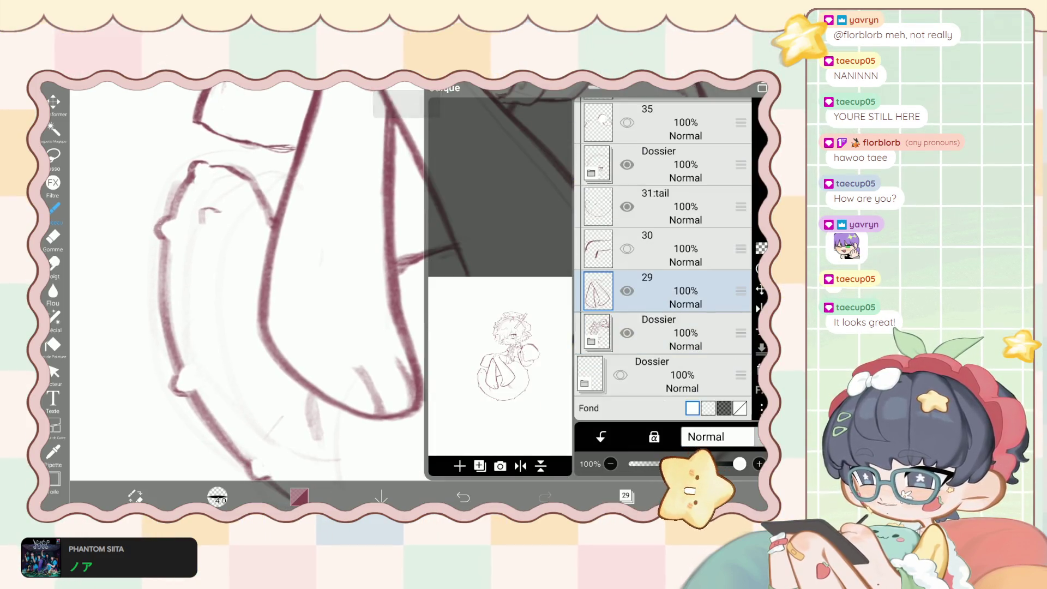
left_click(382, 273)
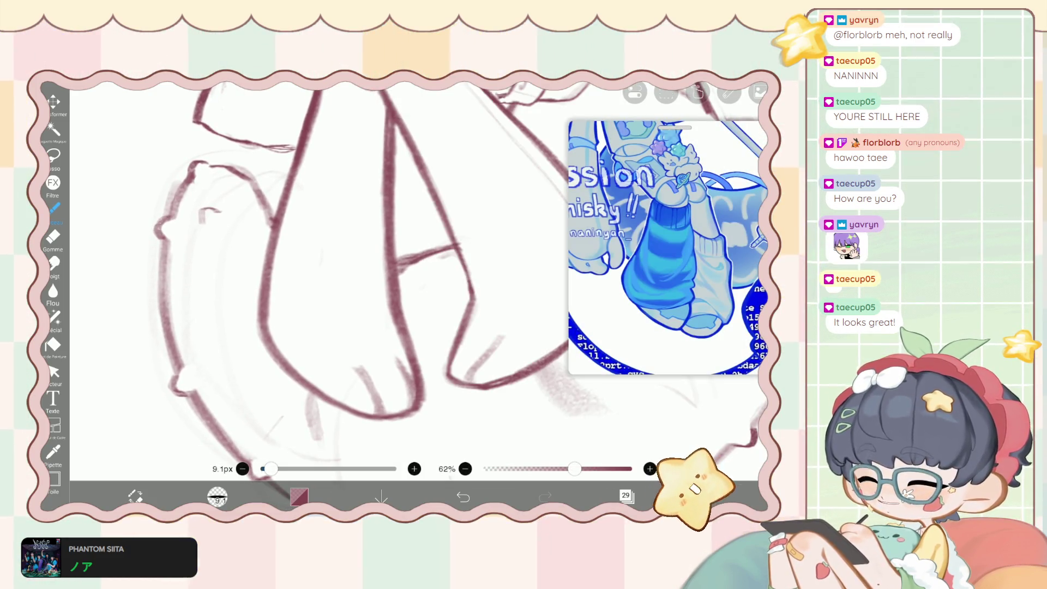
Undo the last brush stroke and redraw a short line along the foot's outer edge.
scroll(382, 273, "down", 1)
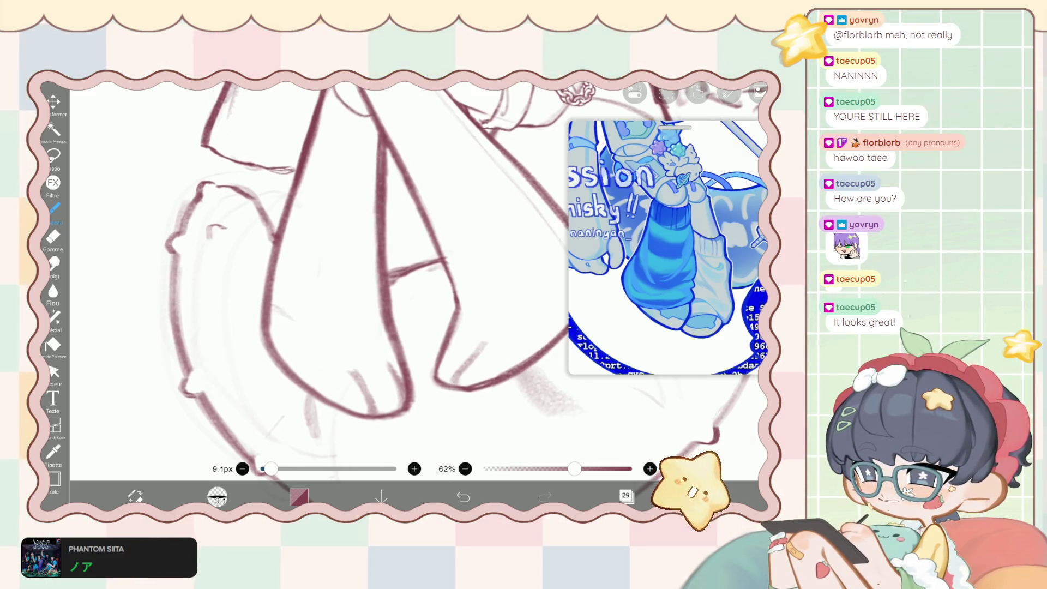
key("ctrl+z")
mouse_move(283, 304)
left_mouse_down()
mouse_move(291, 313)
mouse_move(262, 300)
left_mouse_up()
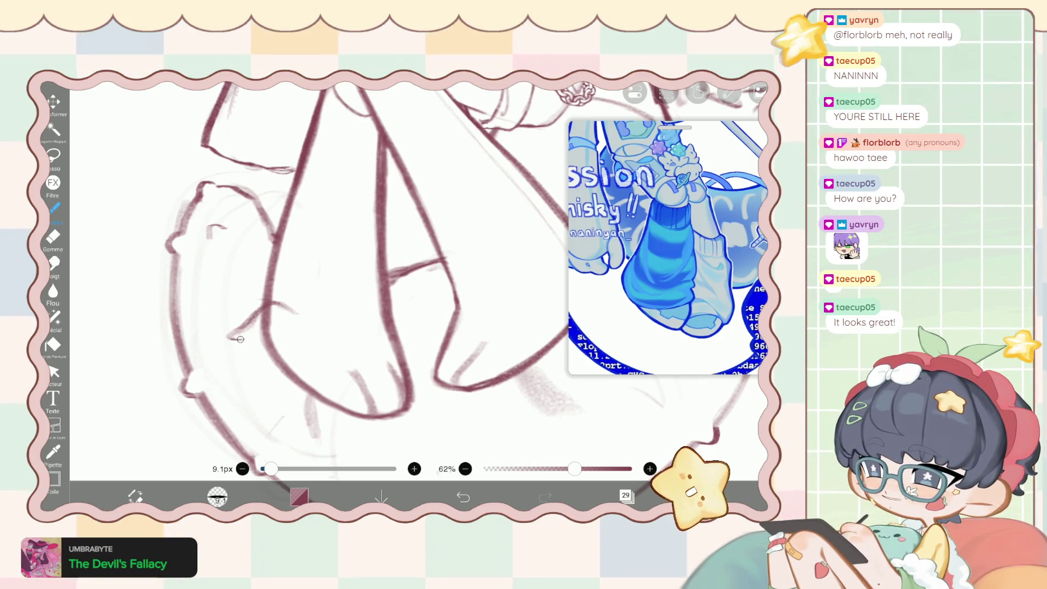
Resize the eraser and erase the stray sketch stroke by the toes, including its tip.
key("e")
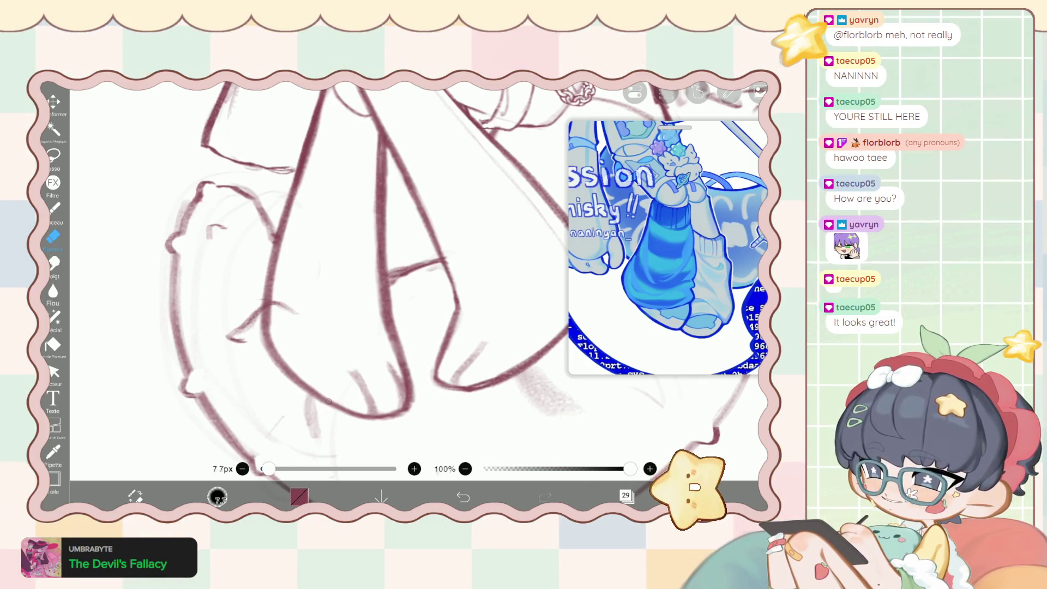
left_click_drag(266, 468, 274, 469)
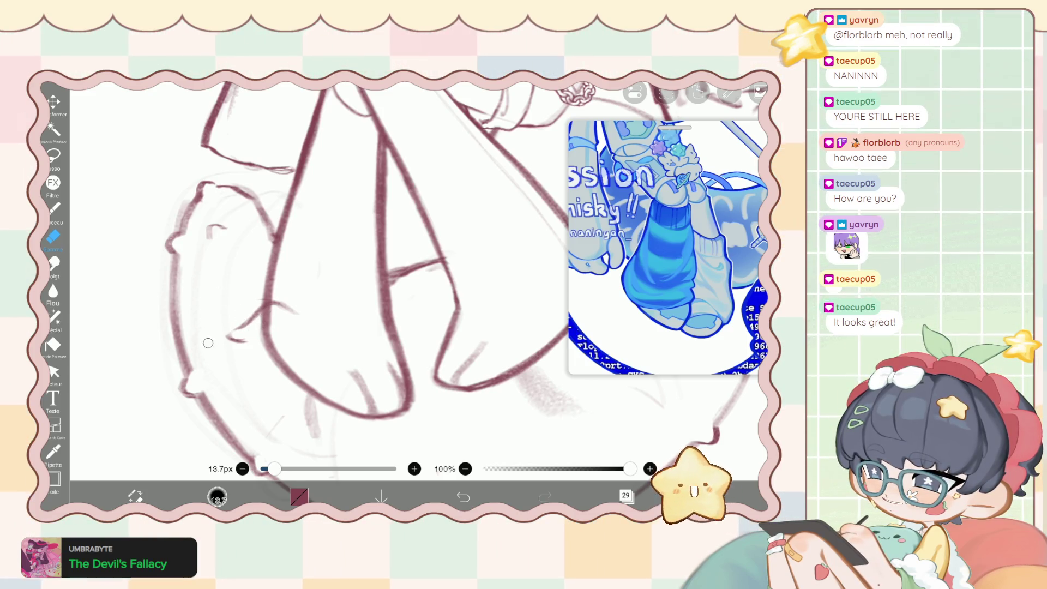
key("b")
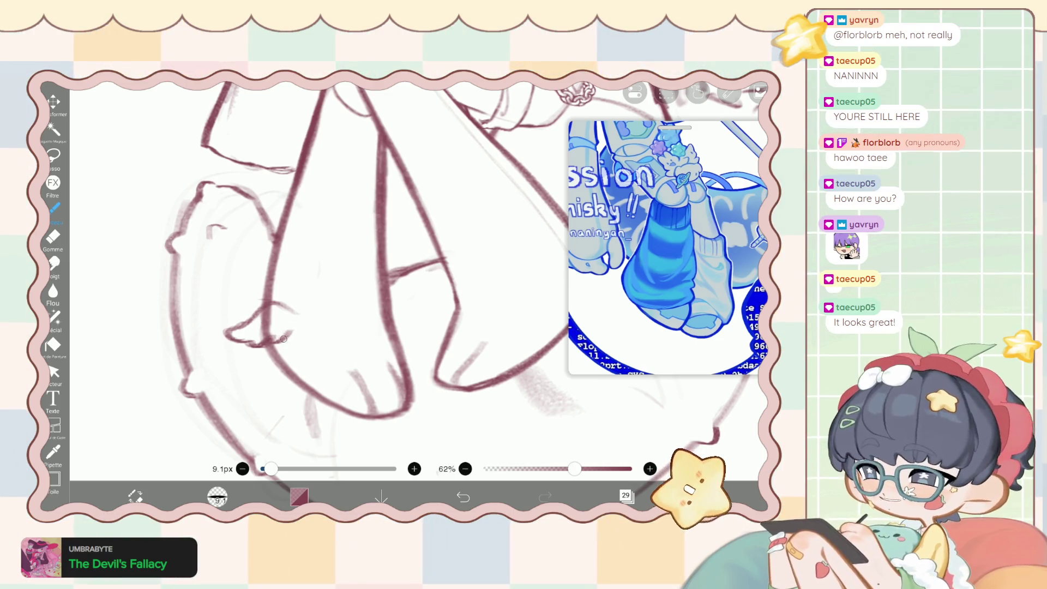
key("e")
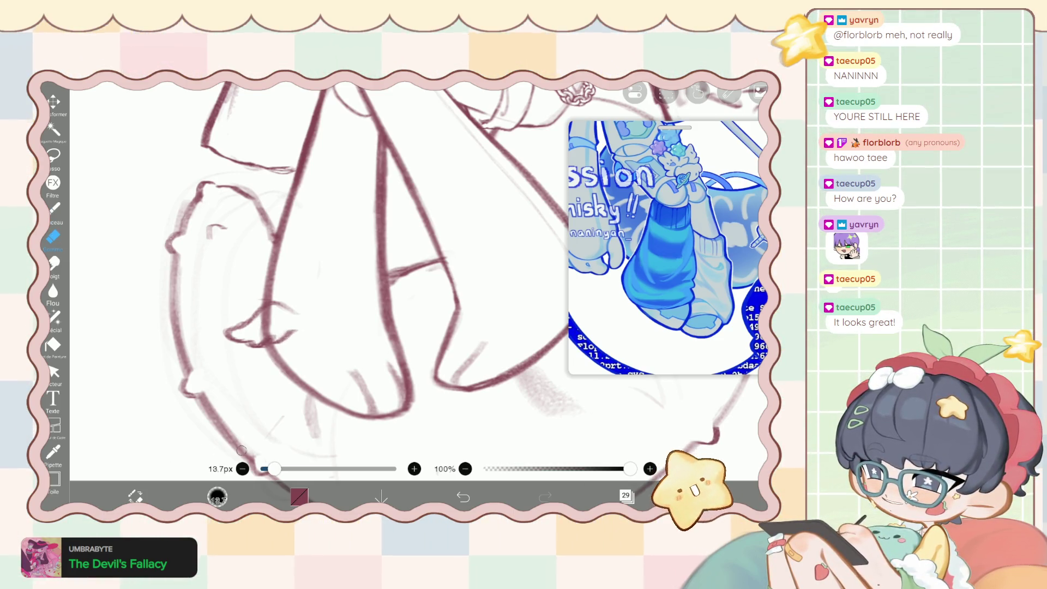
scroll(327, 272, "up", 5)
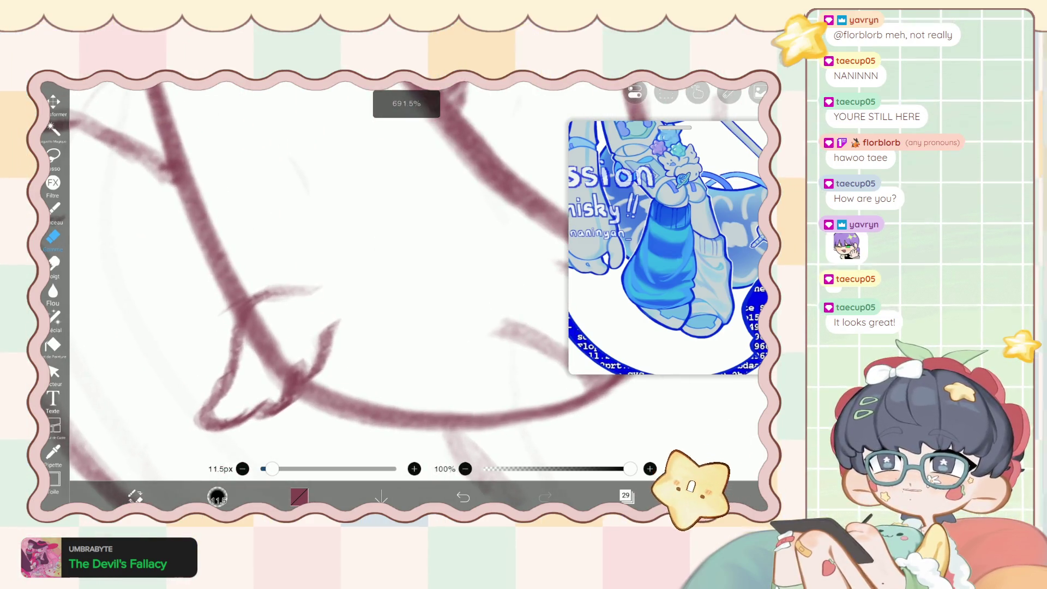
left_click_drag(272, 469, 269, 469)
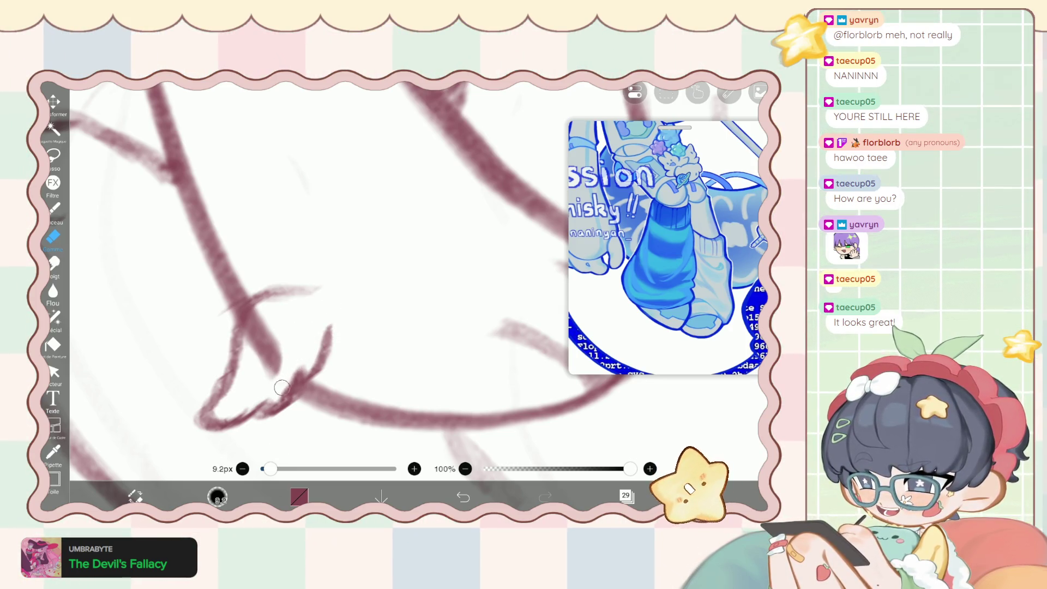
left_click_drag(284, 385, 259, 330)
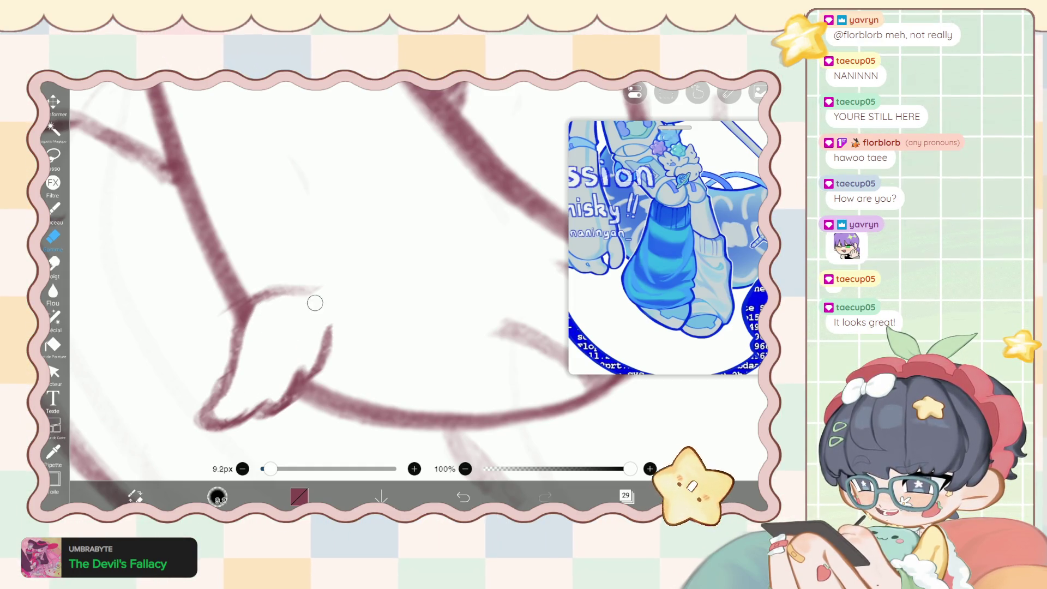
scroll(348, 273, "down", 3)
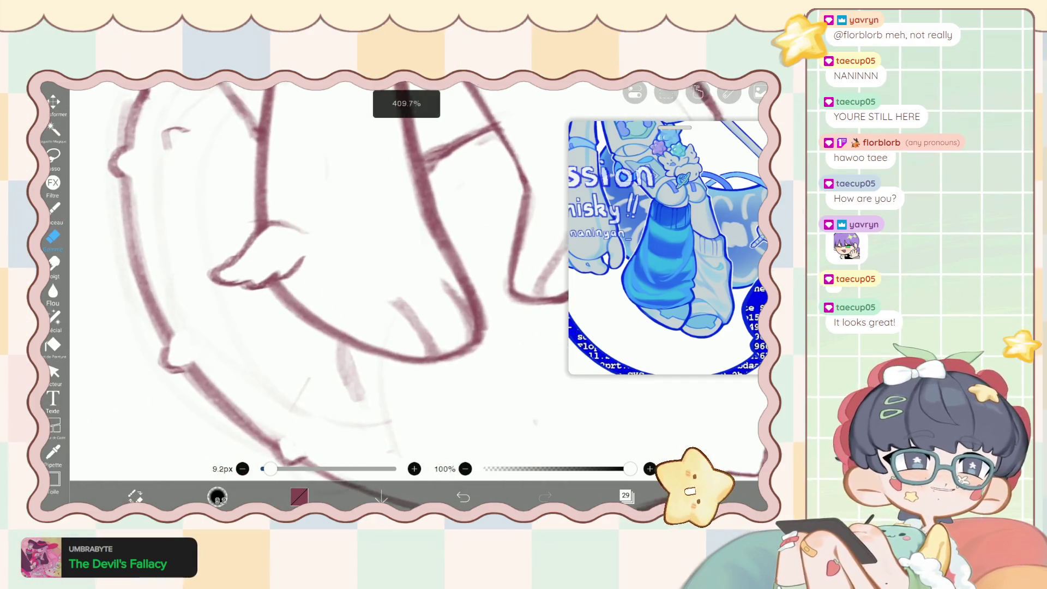
scroll(327, 284, "up", 3)
scroll(327, 283, "up", 2)
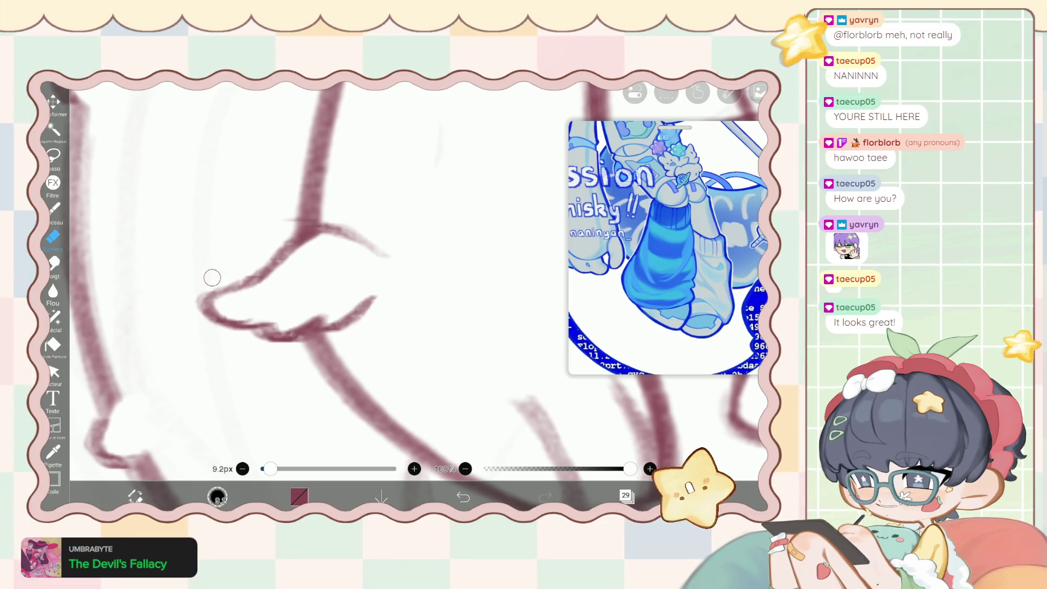
left_click_drag(204, 284, 200, 334)
Go back to the brush, then pick the liquify pen at 117 px.
key("b")
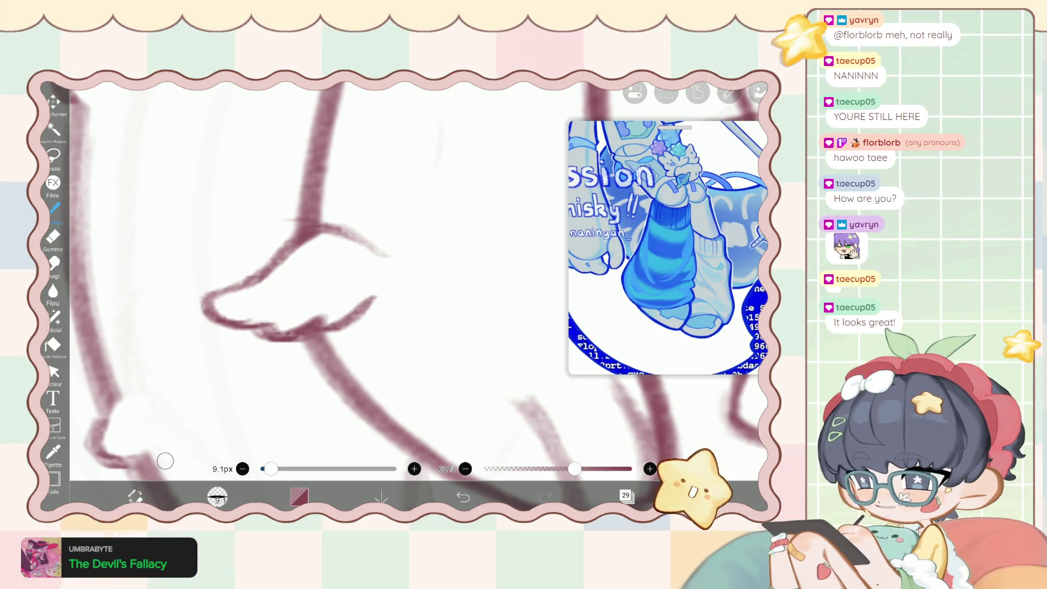
key("e")
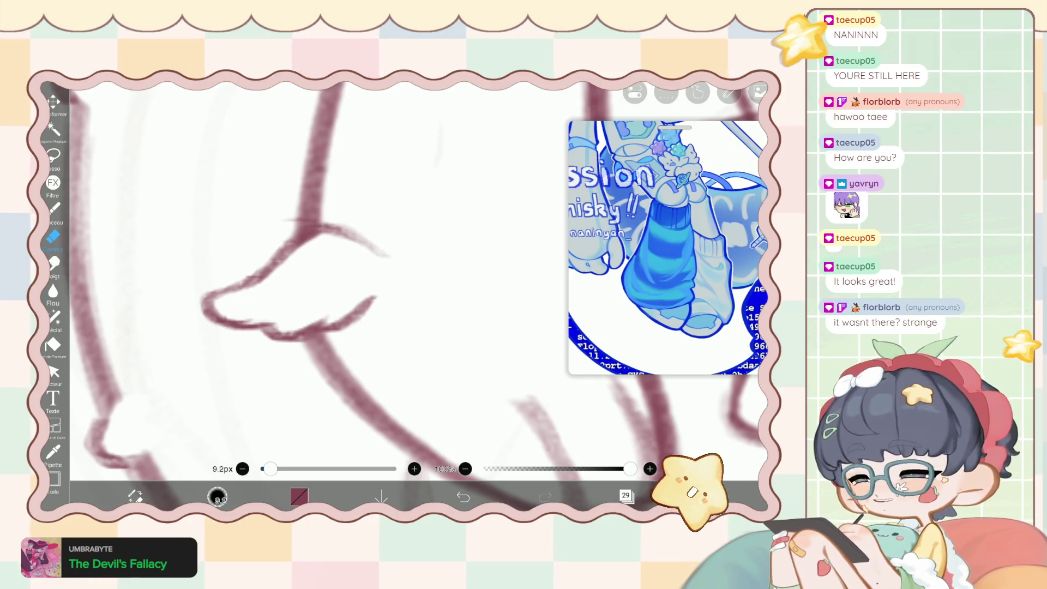
key("b")
scroll(205, 234, "down", 5)
scroll(384, 272, "down", 5)
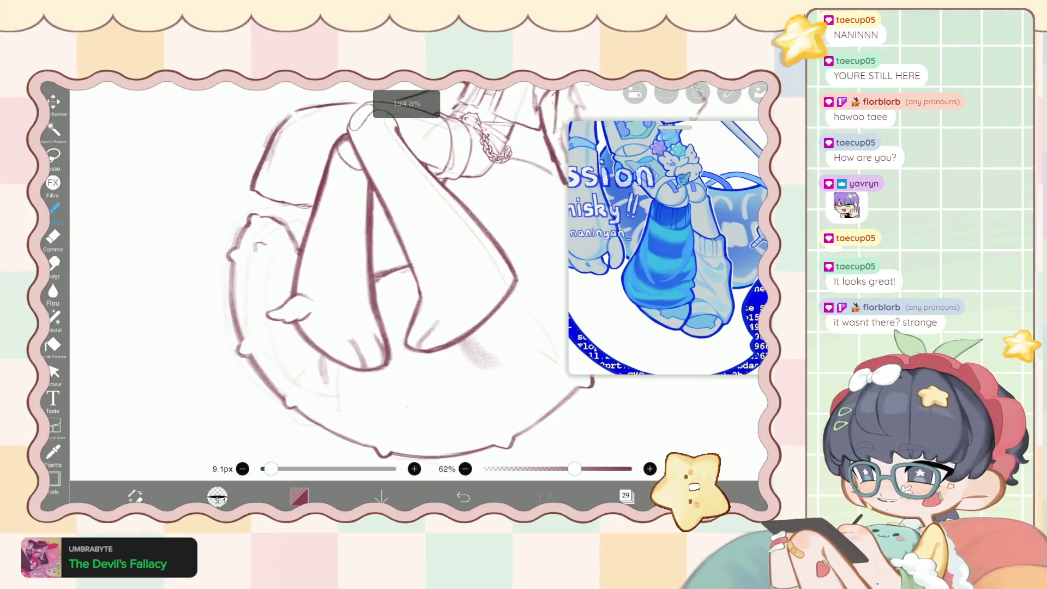
scroll(384, 273, "up", 3)
left_click(53, 316)
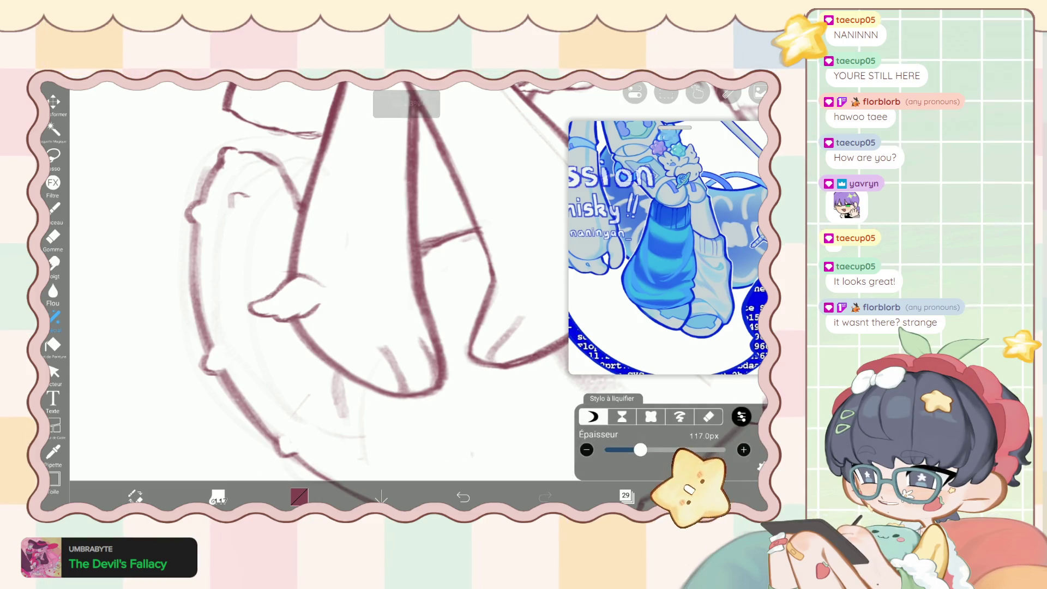
Push the toe contour into a smoother shape, undoing one unwanted warp.
mouse_move(283, 314)
left_mouse_down()
mouse_move(320, 330)
mouse_move(269, 290)
left_mouse_up()
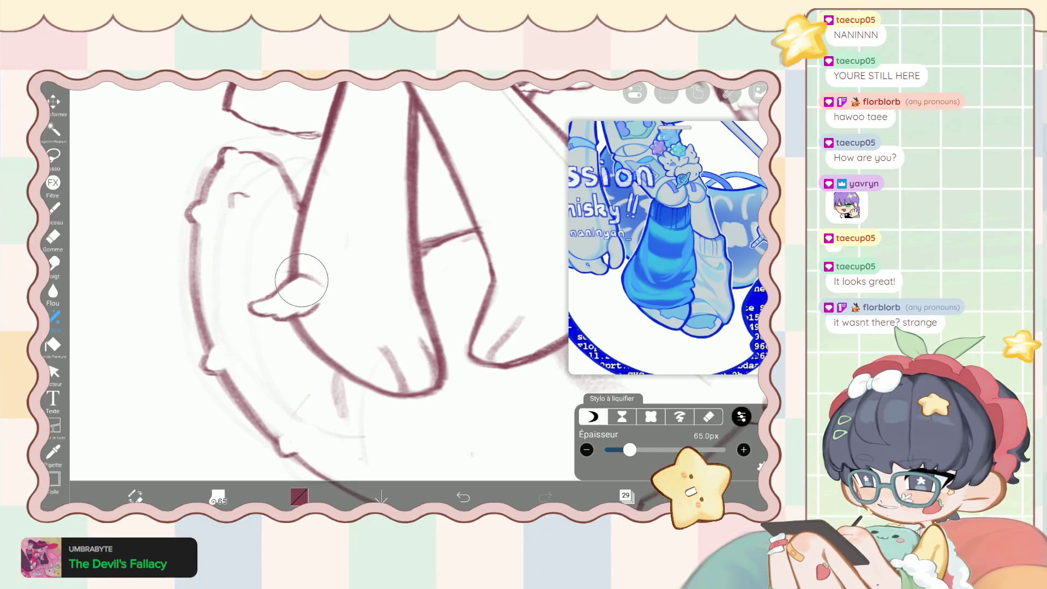
key("ctrl+z")
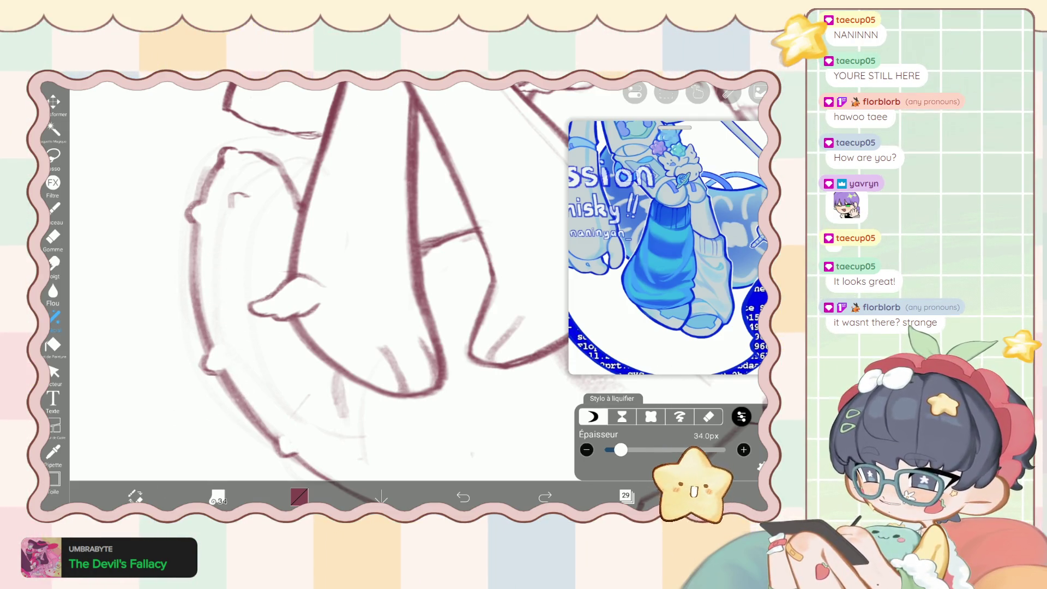
left_click_drag(286, 291, 272, 276)
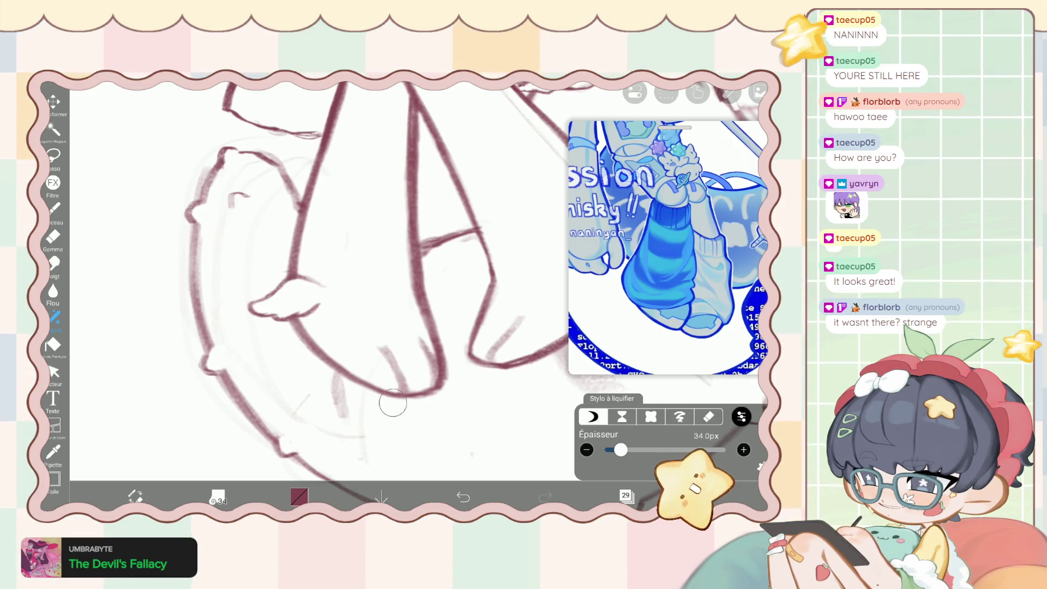
Lower the liquify strength, enlarge the pen to 59 px, and return to the 9.1 px brush.
left_click(741, 416)
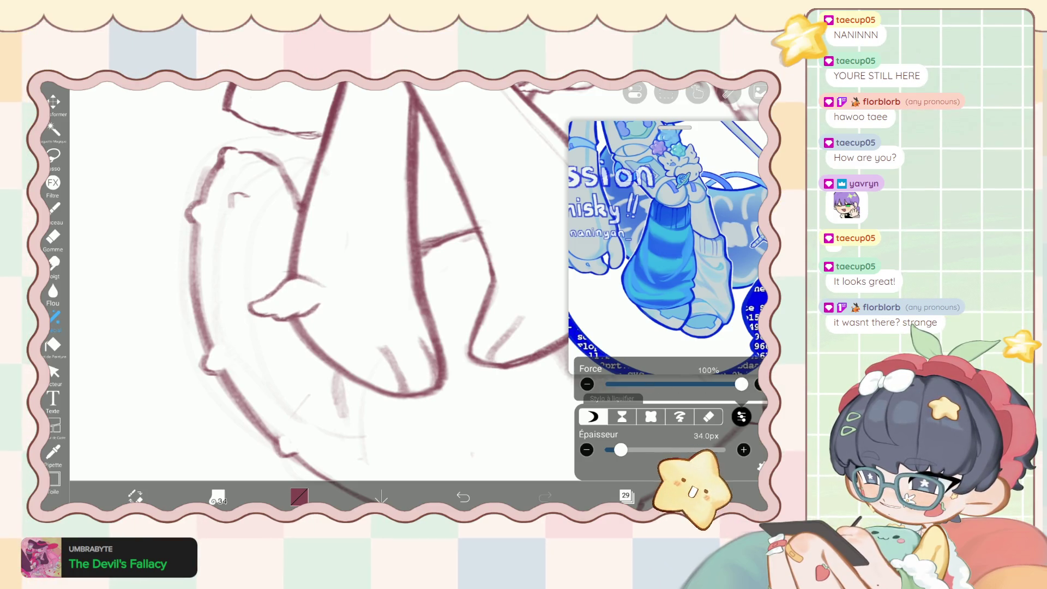
left_click_drag(696, 384, 684, 384)
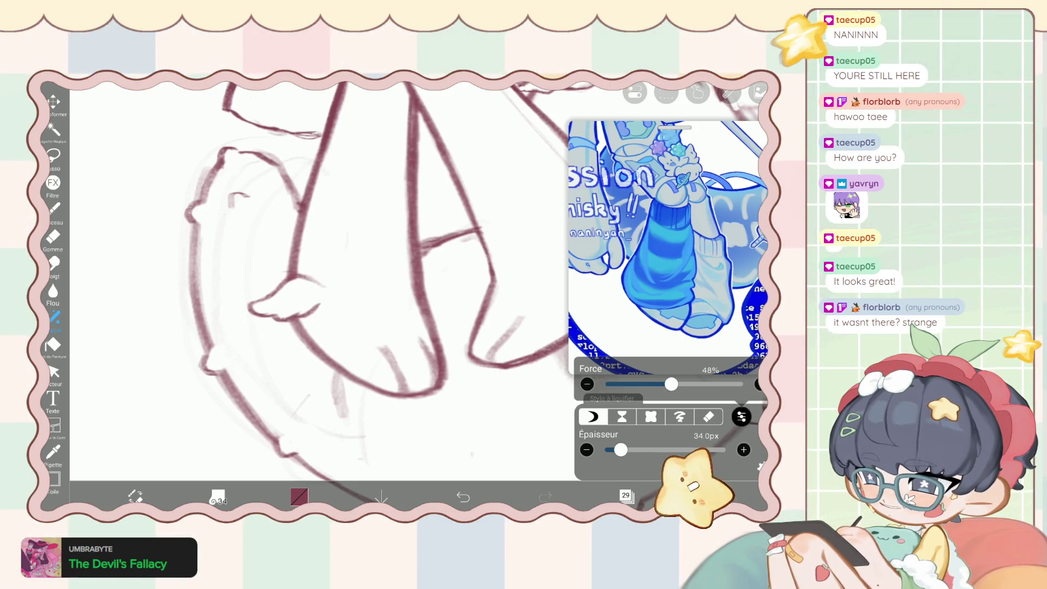
left_click(741, 417)
left_click_drag(621, 449, 629, 450)
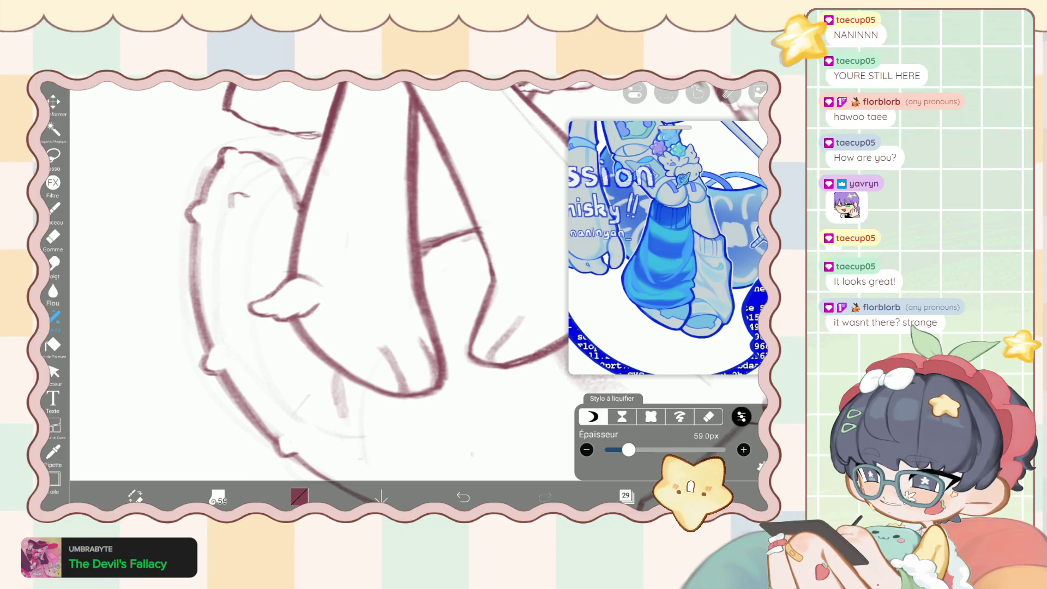
left_click(135, 496)
scroll(349, 272, "up", 2)
Shrink the brush for fine detail and draw a small drip below the toe shape.
scroll(349, 273, "up", 1)
scroll(349, 273, "up", 1)
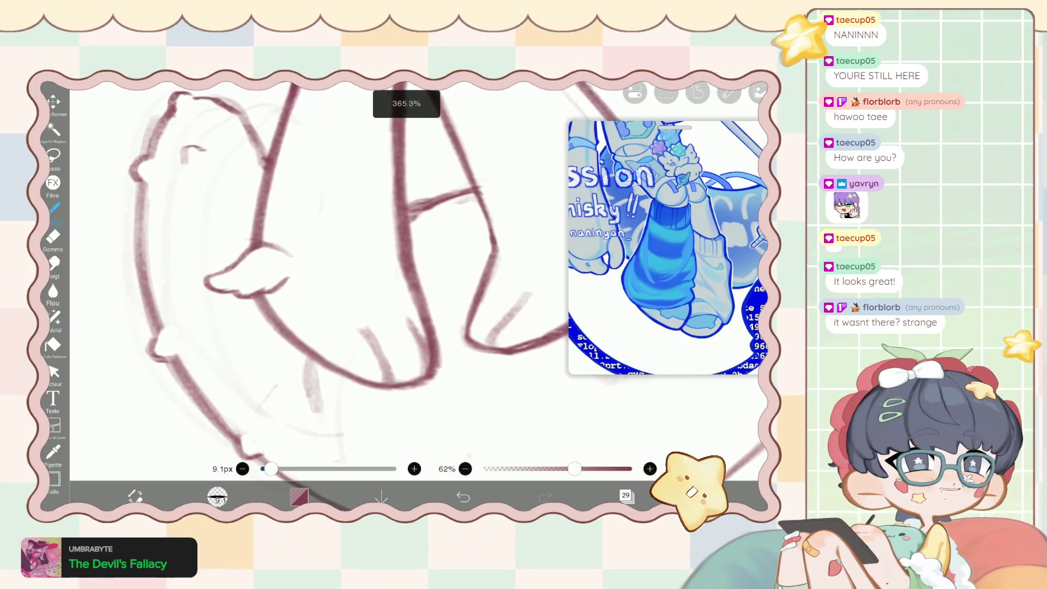
scroll(349, 273, "up", 1)
scroll(267, 407, "up", 2)
scroll(268, 407, "up", 2)
scroll(268, 408, "up", 1)
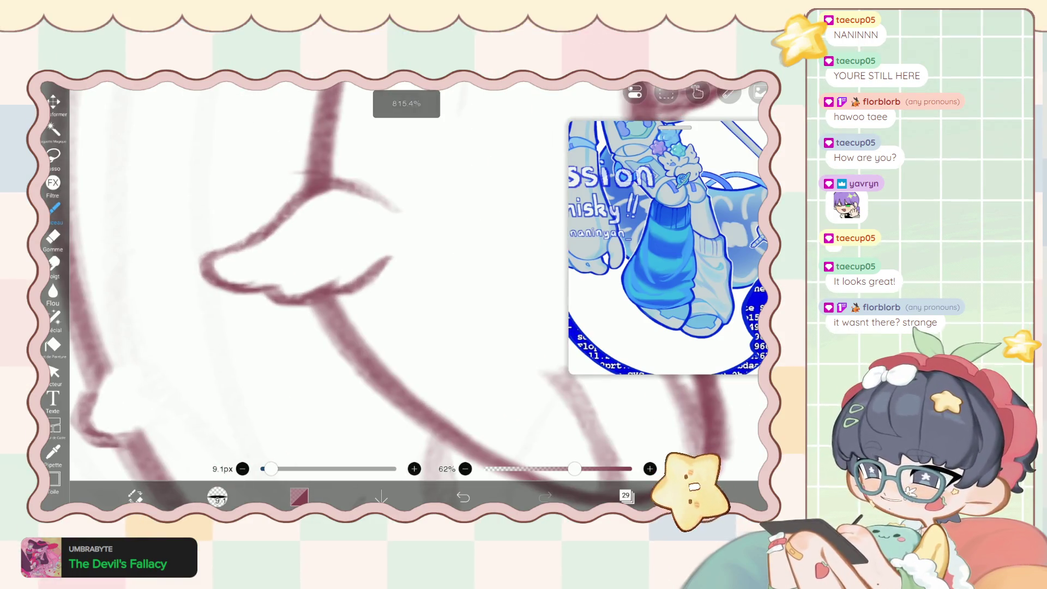
left_click_drag(271, 469, 265, 468)
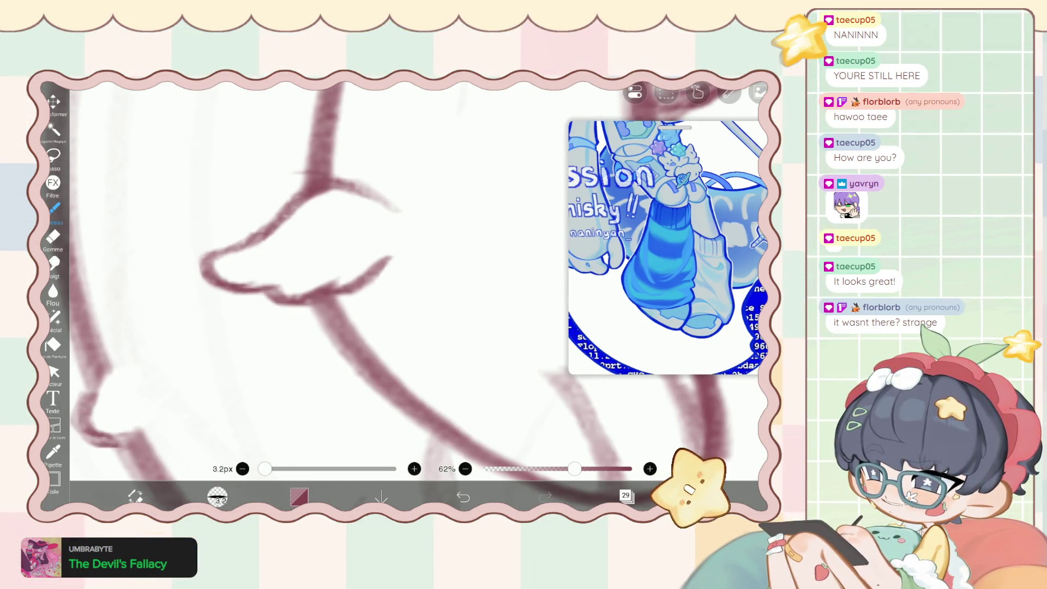
mouse_move(282, 307)
left_mouse_down()
mouse_move(284, 317)
mouse_move(301, 307)
left_mouse_up()
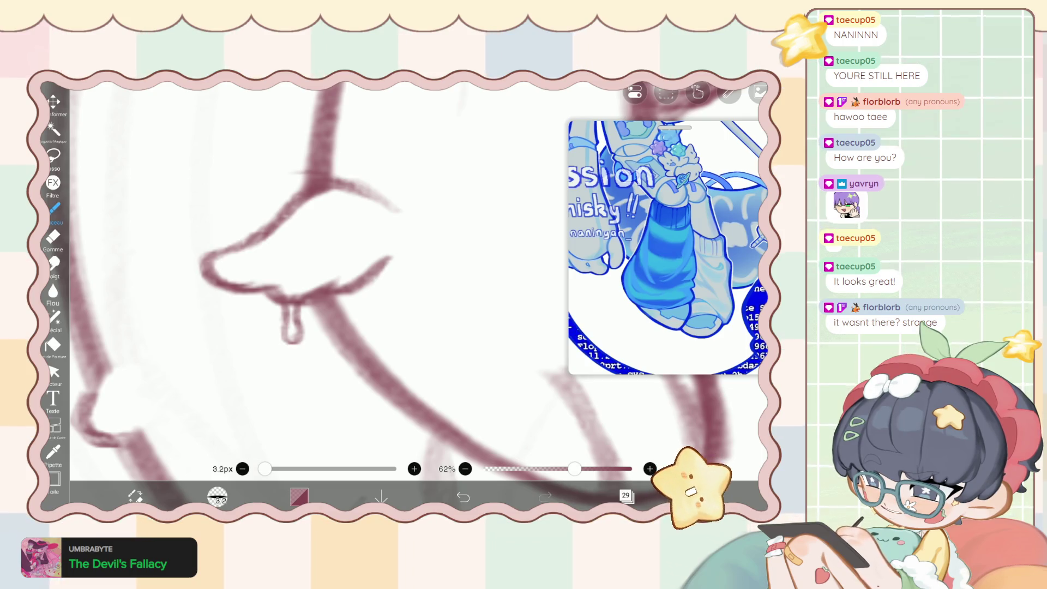
Trim around the toe lines with a very fine eraser, undoing one stray erase, and return to the brush.
key("e")
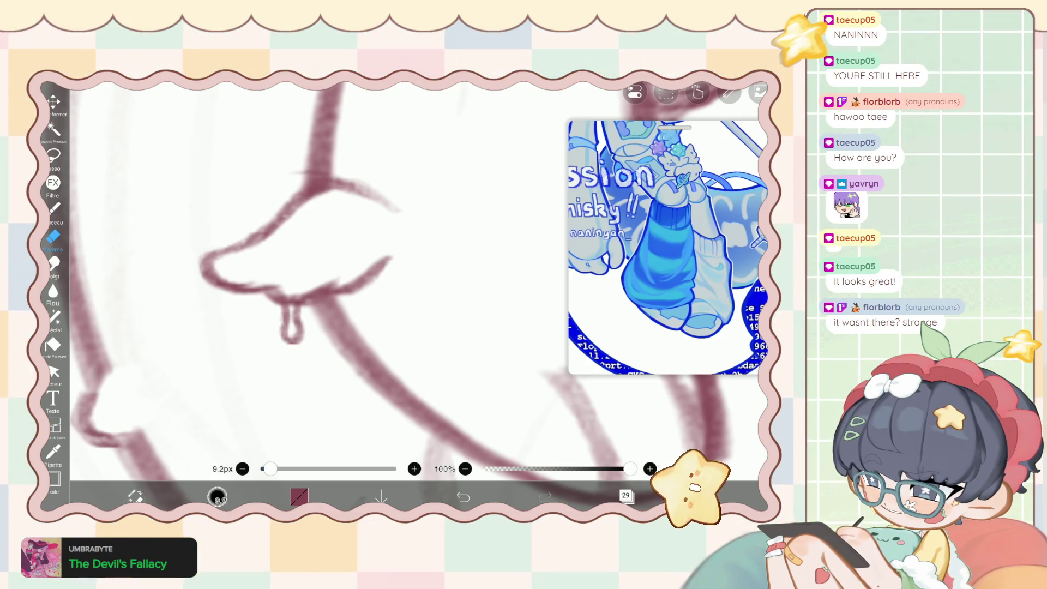
left_click(243, 468)
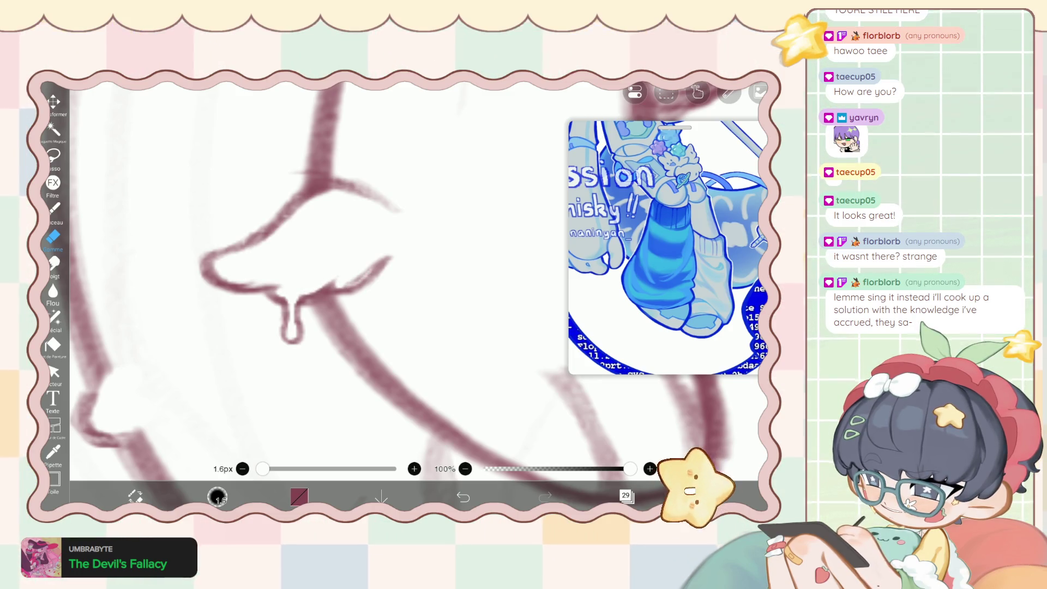
scroll(382, 273, "down", 5)
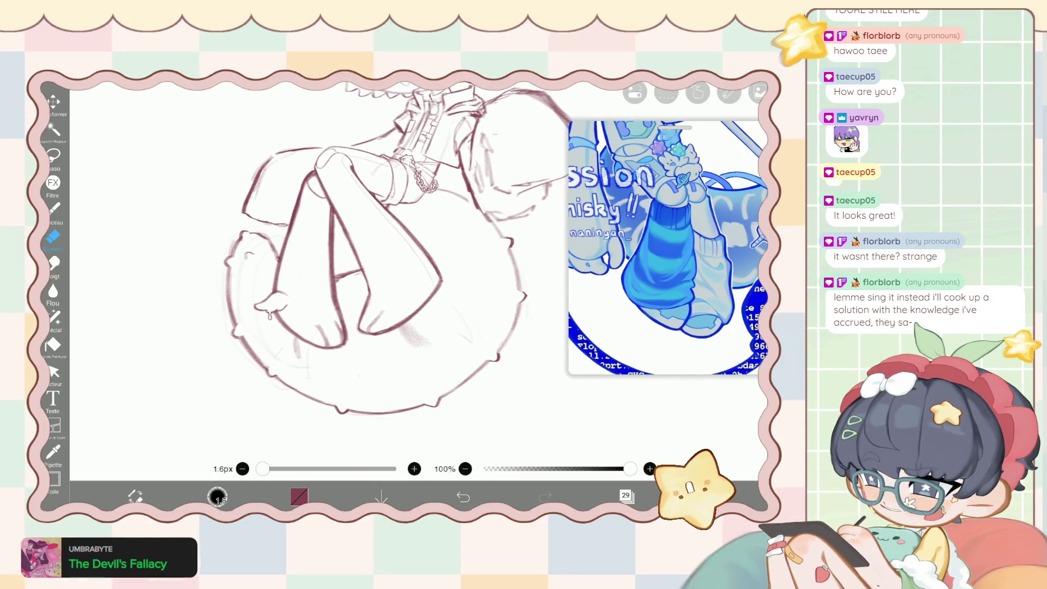
scroll(266, 301, "up", 5)
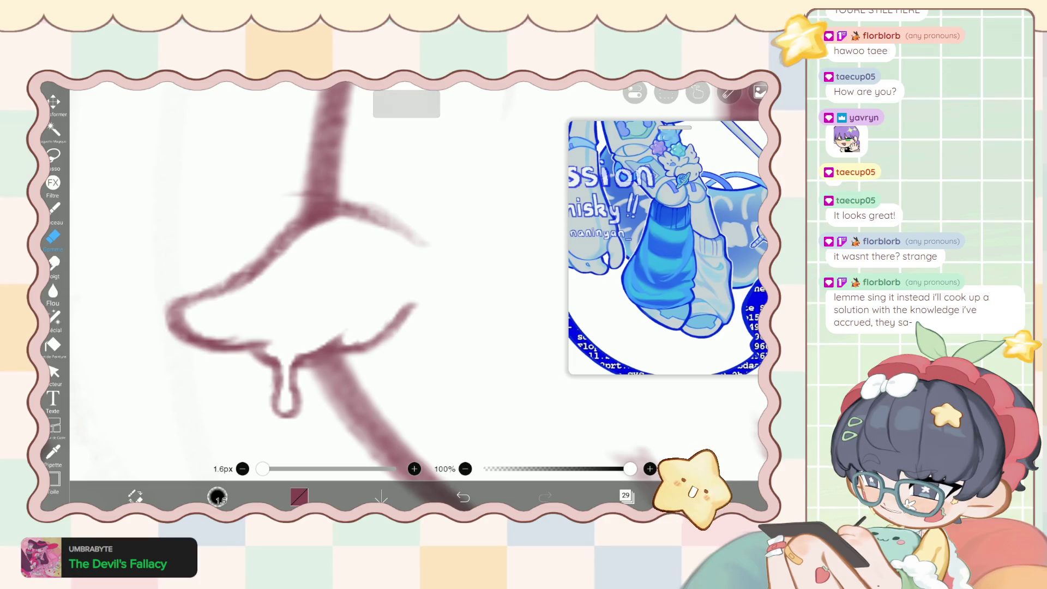
scroll(306, 300, "down", 1)
scroll(327, 300, "up", 1)
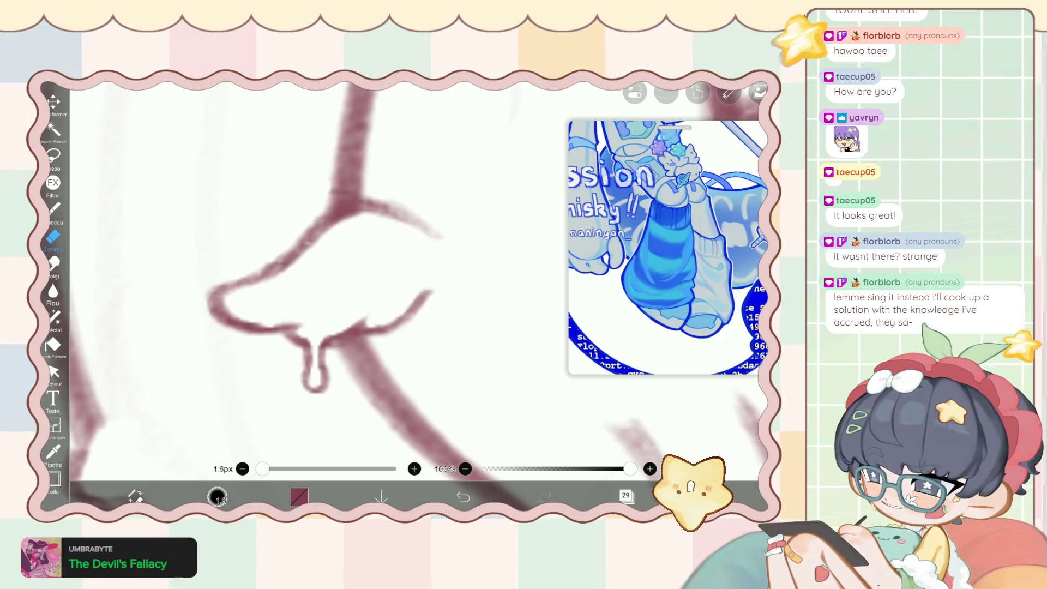
key("ctrl+z")
scroll(327, 283, "down", 5)
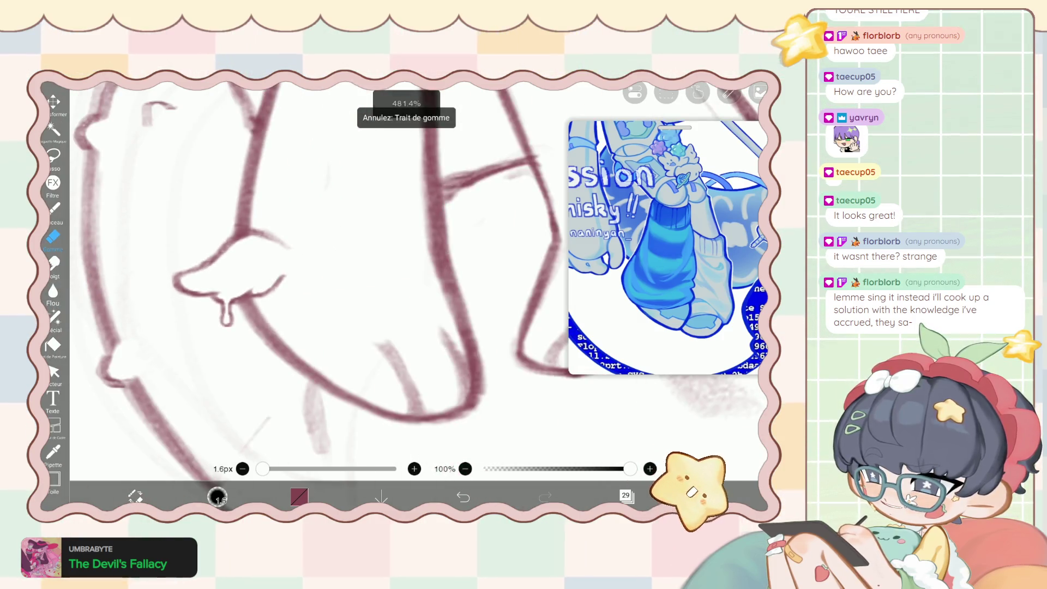
key("b")
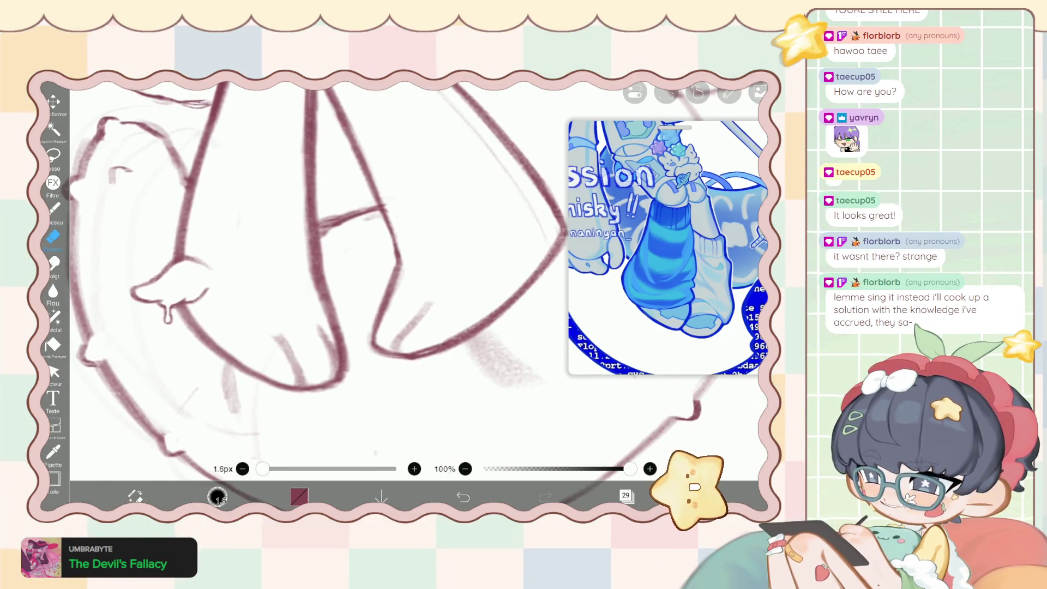
key("e")
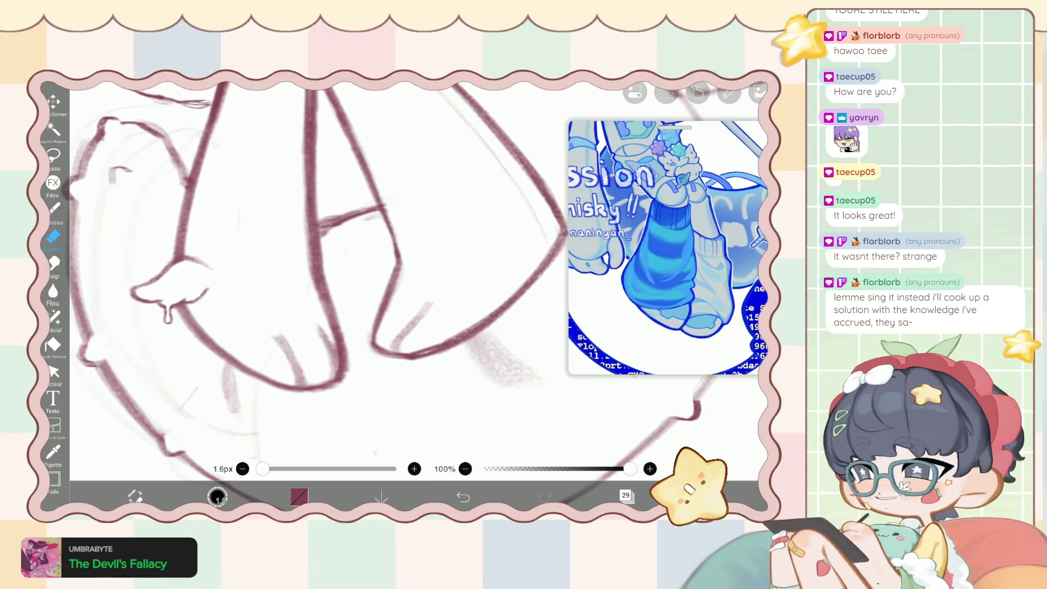
key("b")
scroll(327, 273, "up", 3)
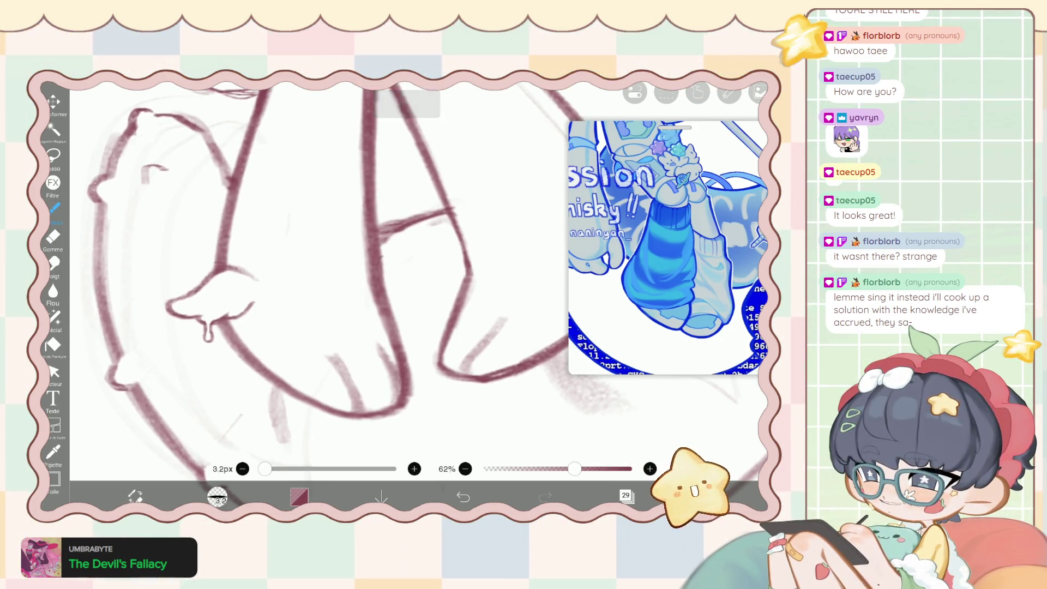
Undo the last foot stroke, nudge the knee lines with a 27.0px liquify pen, and return to the brush.
key("ctrl+z")
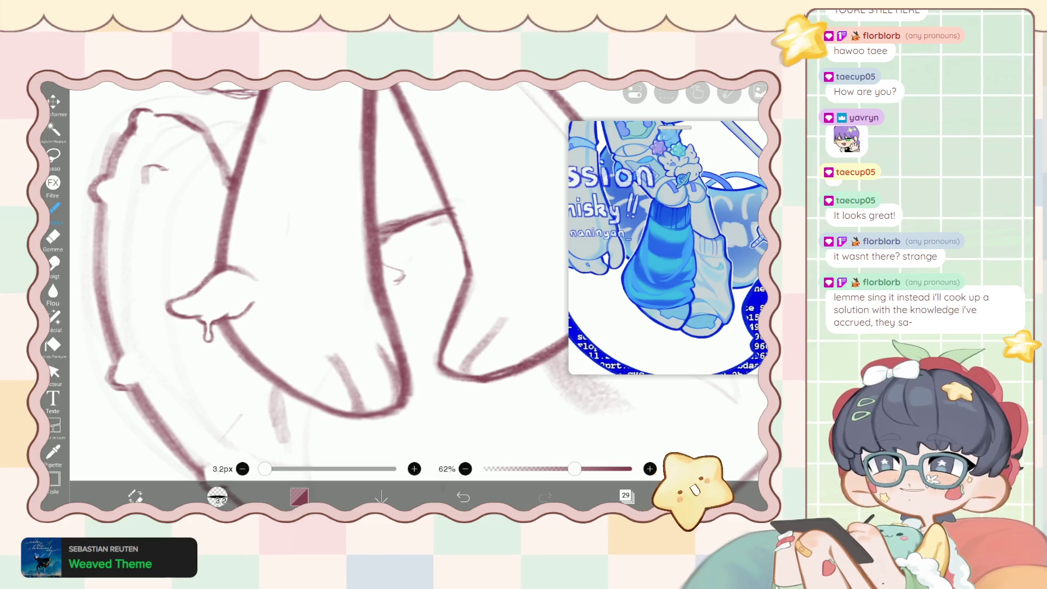
left_click(54, 316)
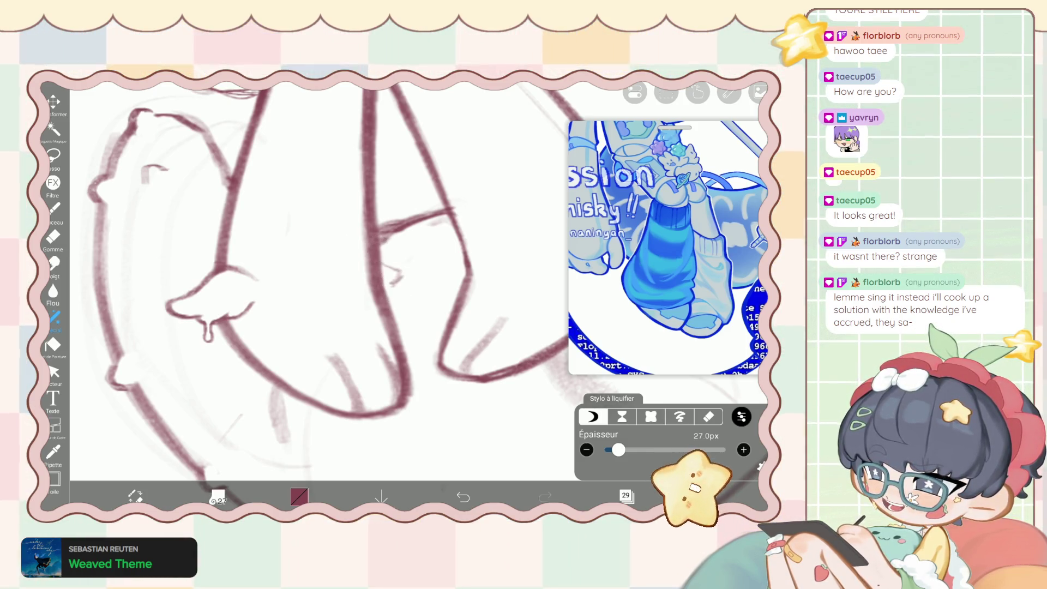
key("b")
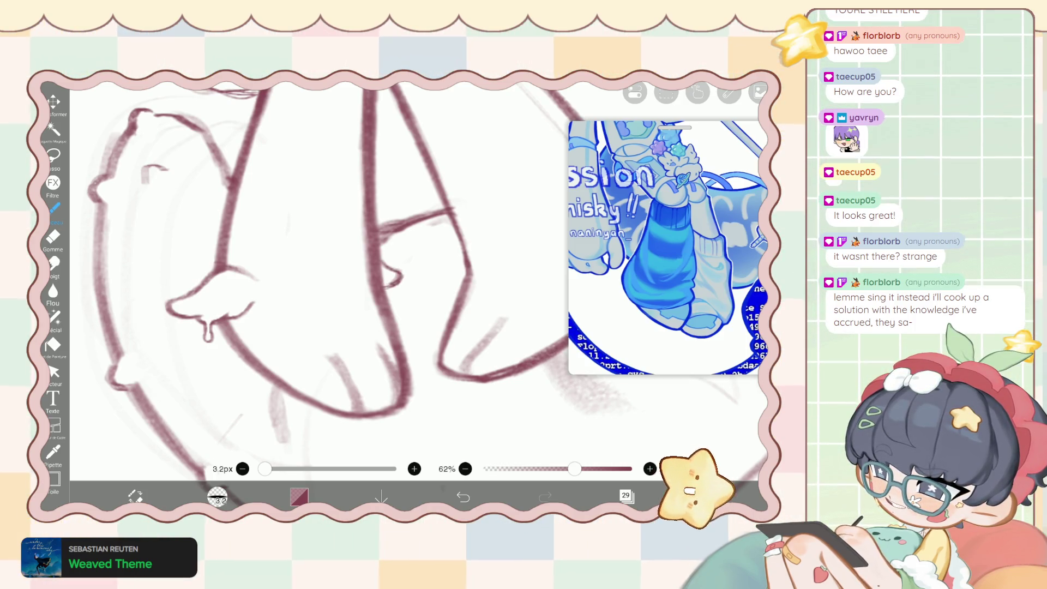
Touch up the heel and sole lines with eraser and brush, then zoom out over the leg.
key("e")
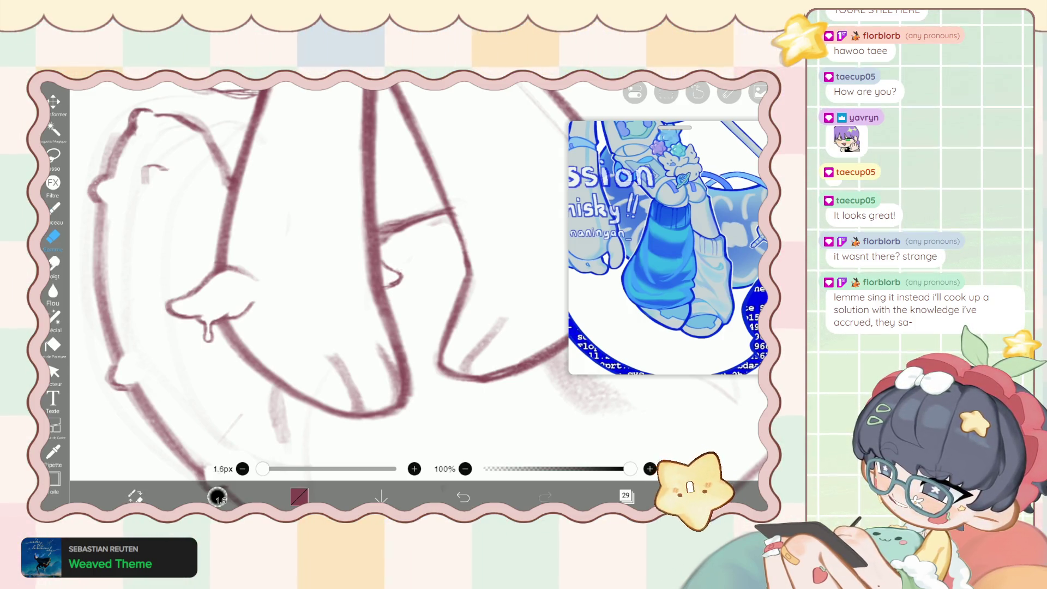
key("b")
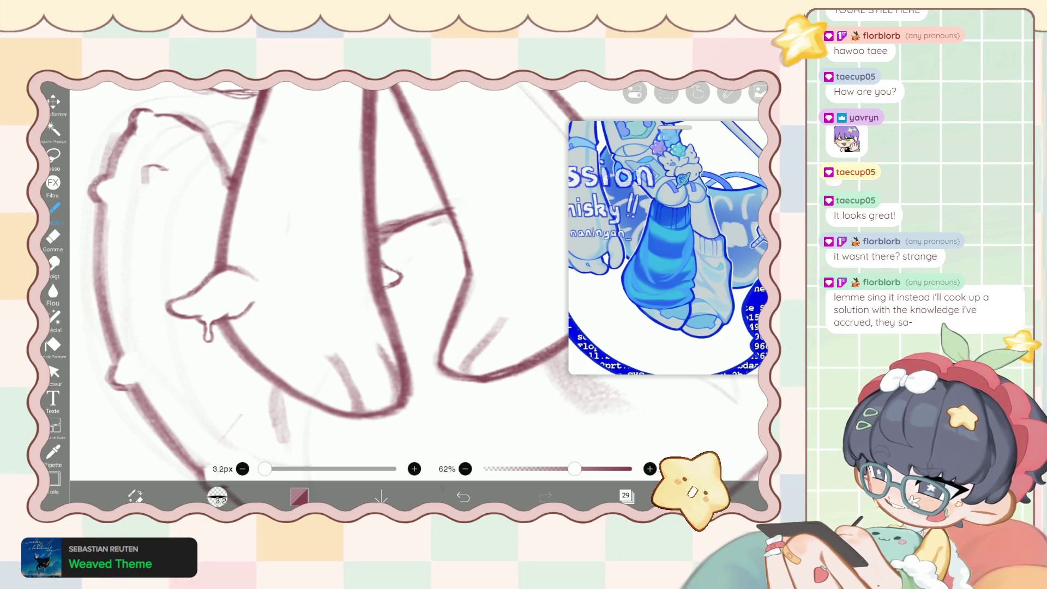
scroll(360, 284, "down", 2)
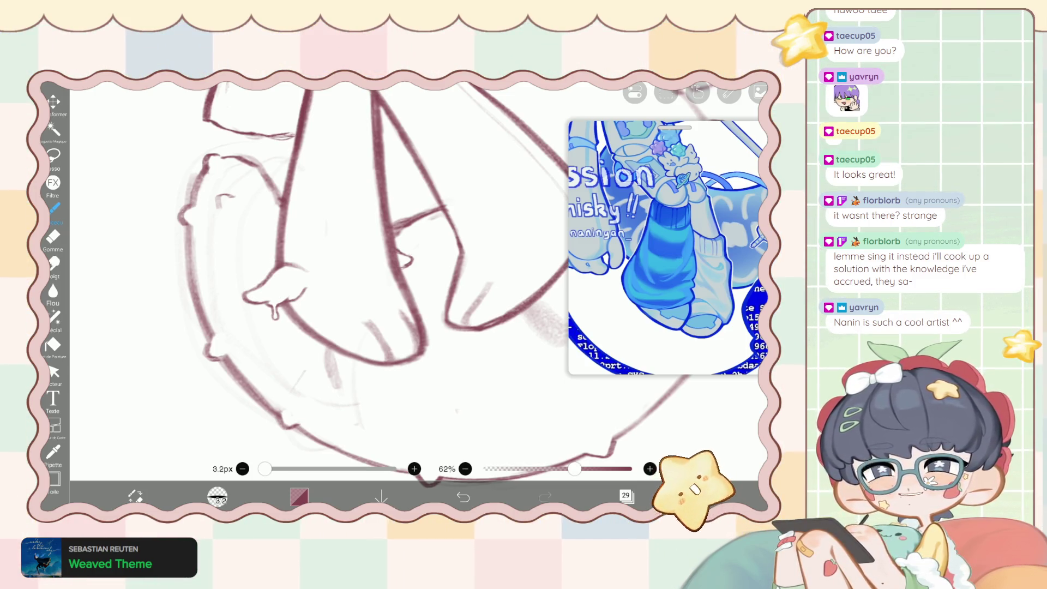
Erase the stray sketch lines around the legs and feet with a 12.8px eraser.
scroll(327, 284, "up", 5)
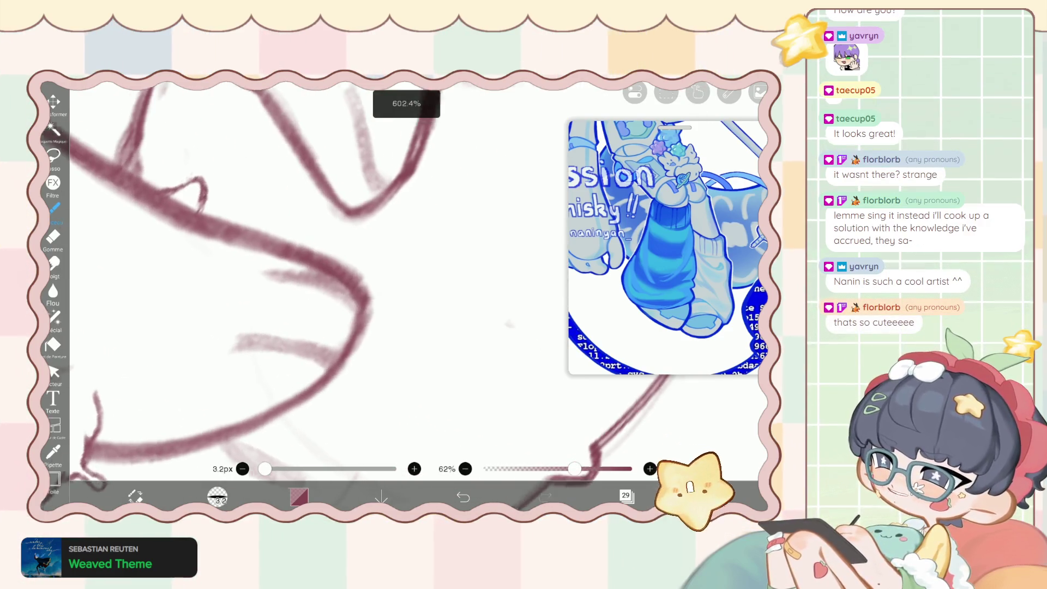
scroll(327, 283, "up", 2)
left_click(53, 236)
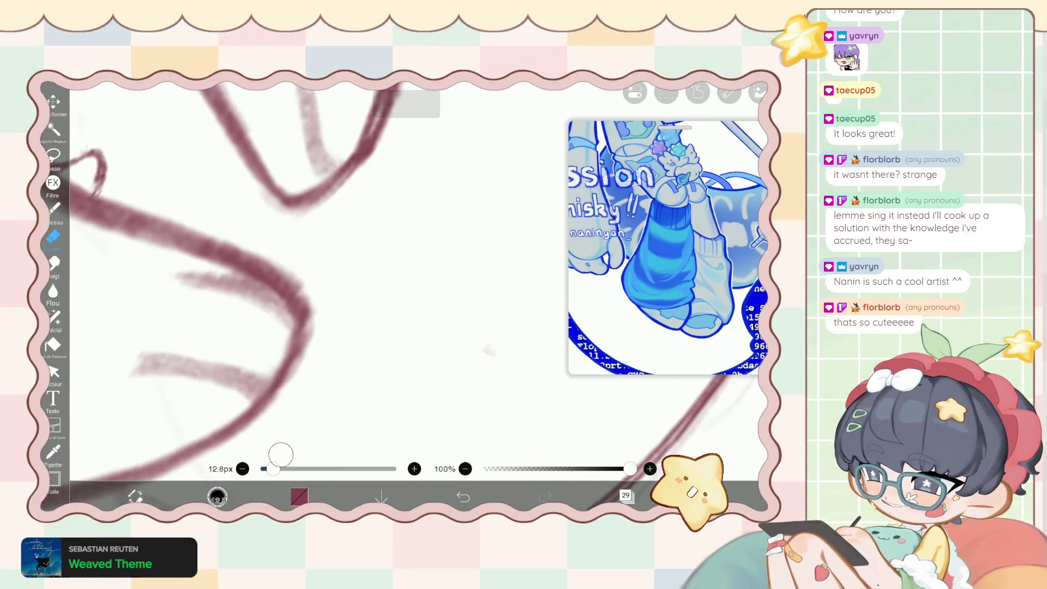
scroll(301, 269, "up", 3)
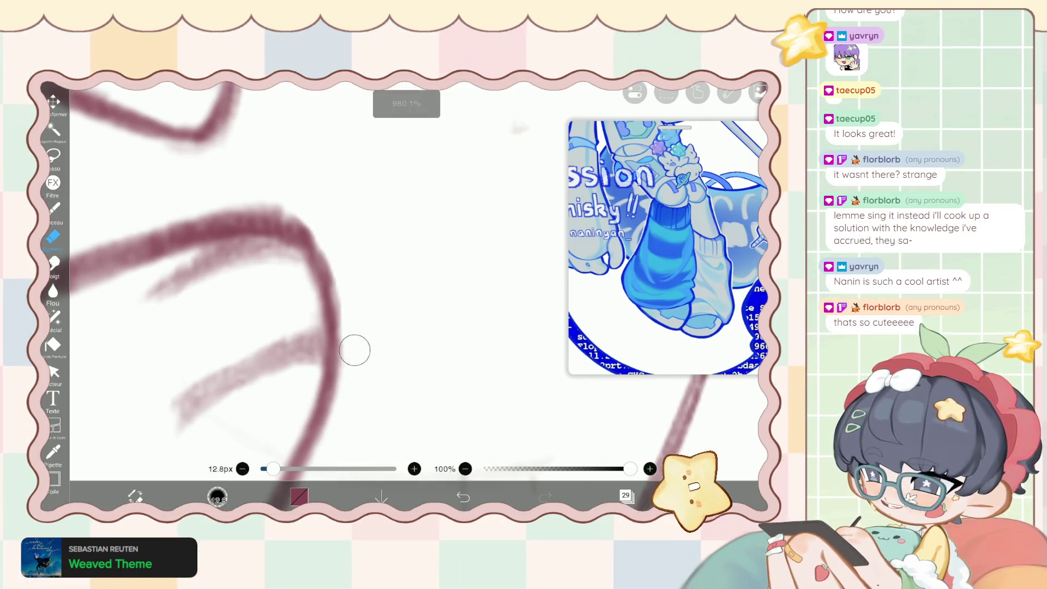
scroll(313, 199, "down", 1)
scroll(313, 198, "down", 1)
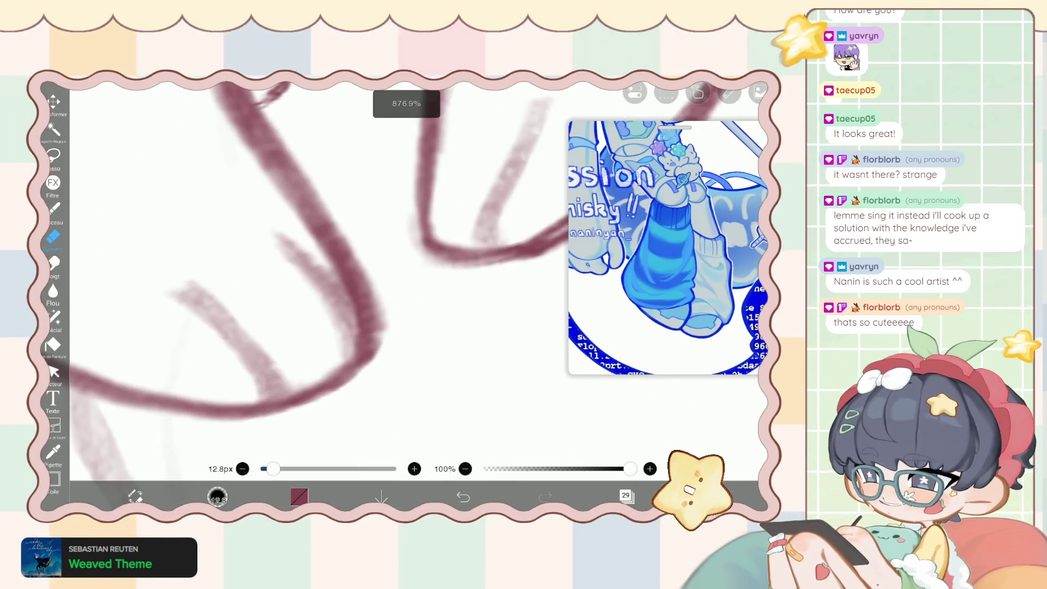
scroll(360, 234, "down", 2)
scroll(393, 246, "up", 1)
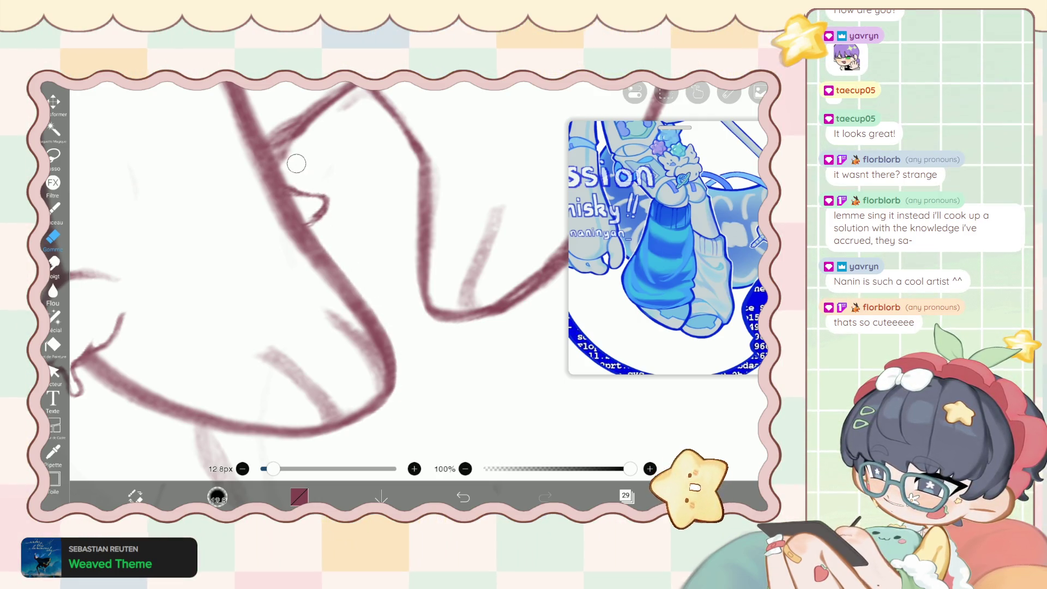
scroll(281, 145, "up", 3)
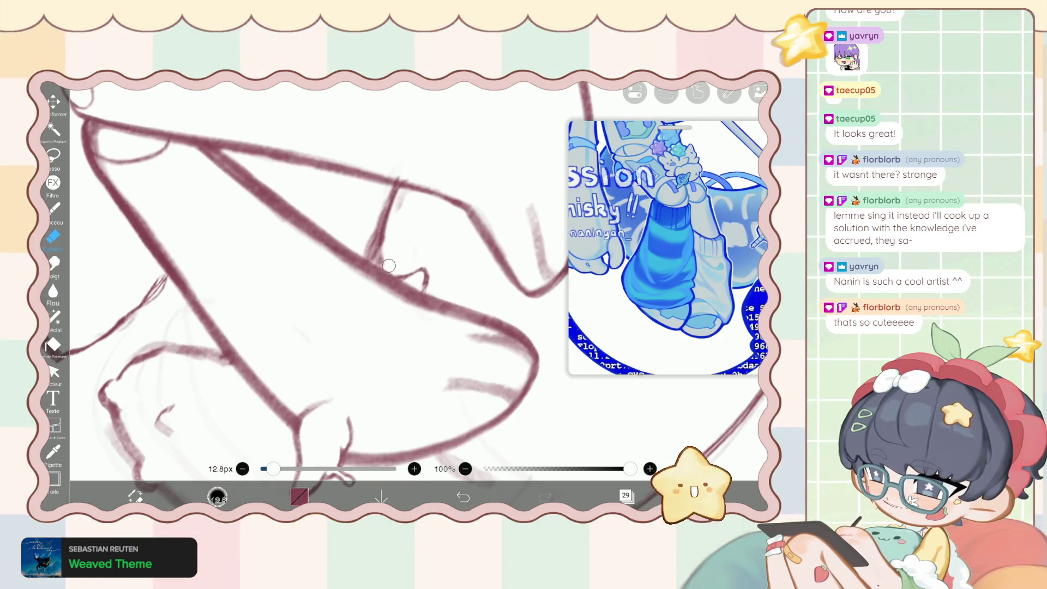
scroll(258, 228, "down", 3)
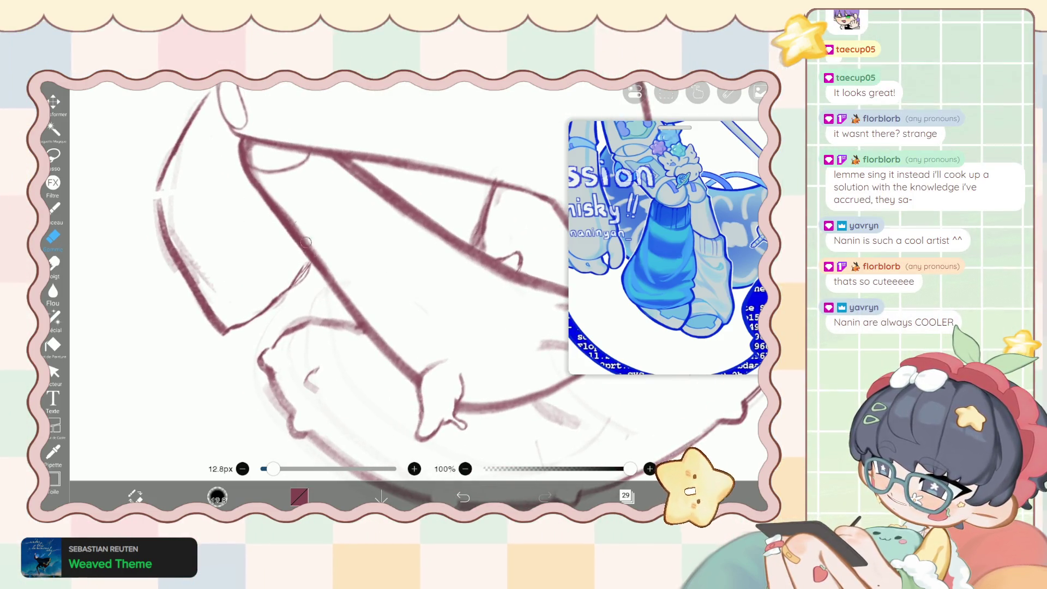
scroll(259, 228, "down", 2)
scroll(258, 228, "down", 1)
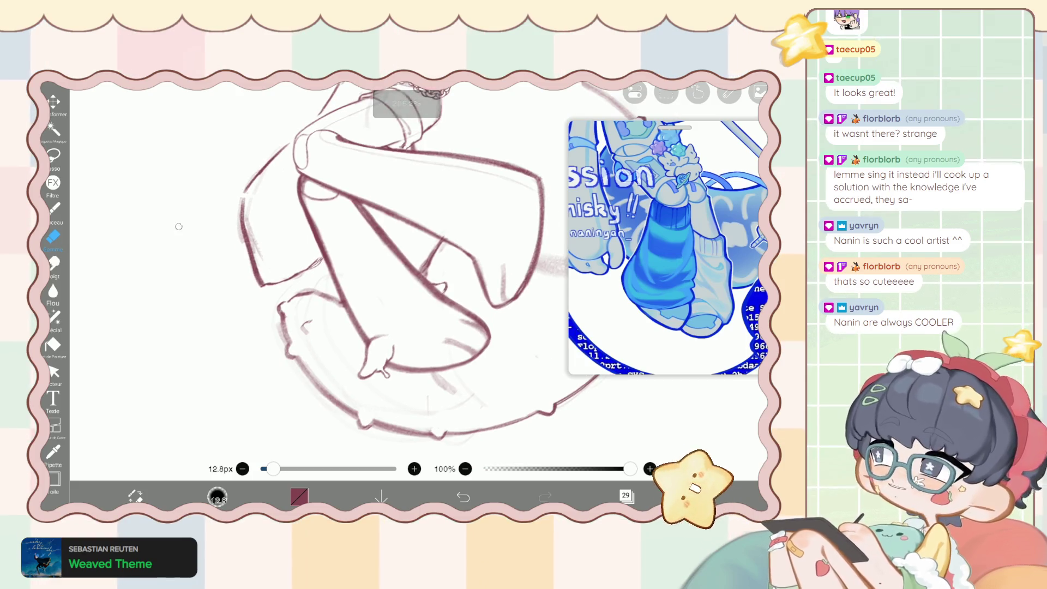
scroll(258, 227, "down", 1)
scroll(370, 273, "up", 1)
scroll(371, 273, "up", 1)
scroll(371, 272, "up", 1)
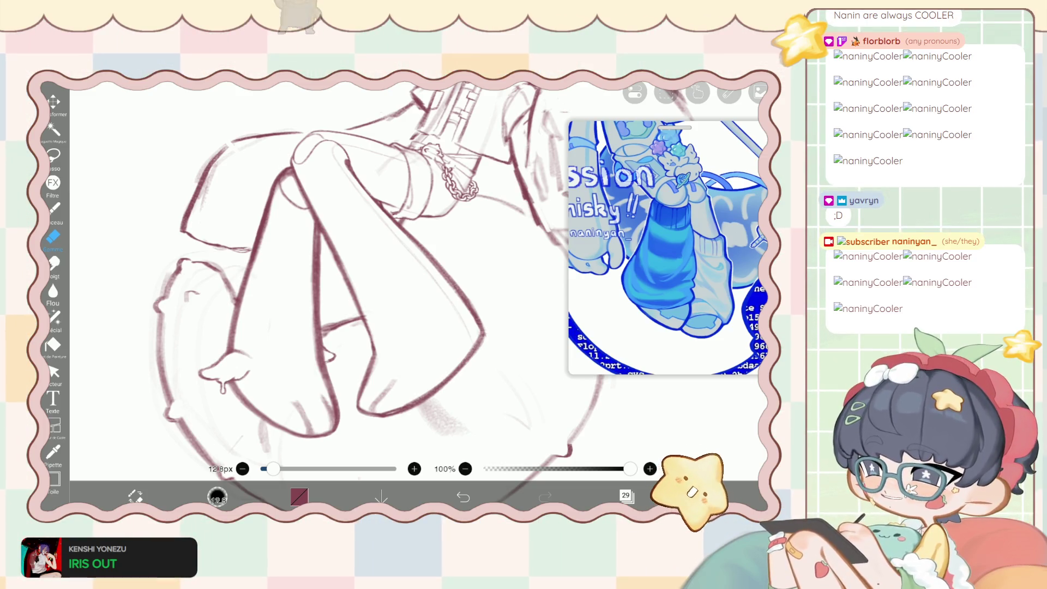
Fade layer 29 to 46% opacity and add a new blank layer 30 above it.
key("b")
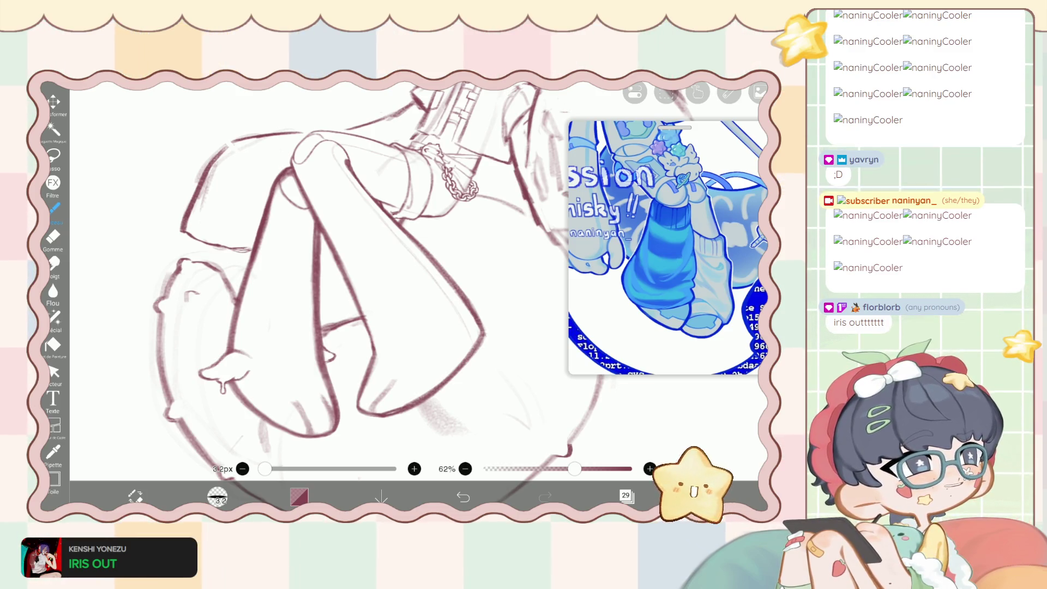
scroll(317, 284, "up", 2)
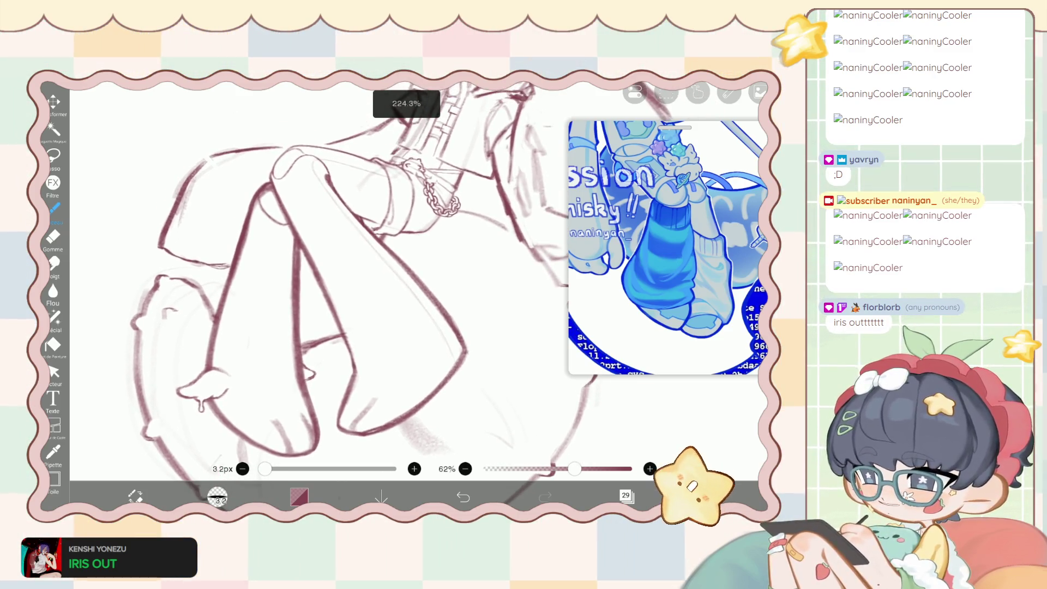
left_click(626, 495)
left_click(625, 495)
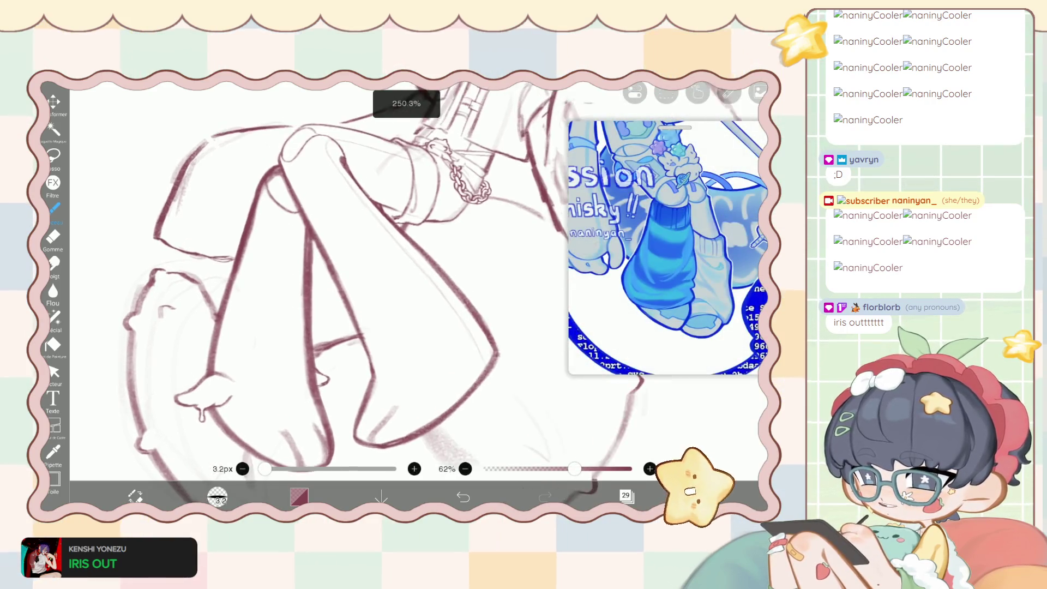
scroll(316, 284, "up", 2)
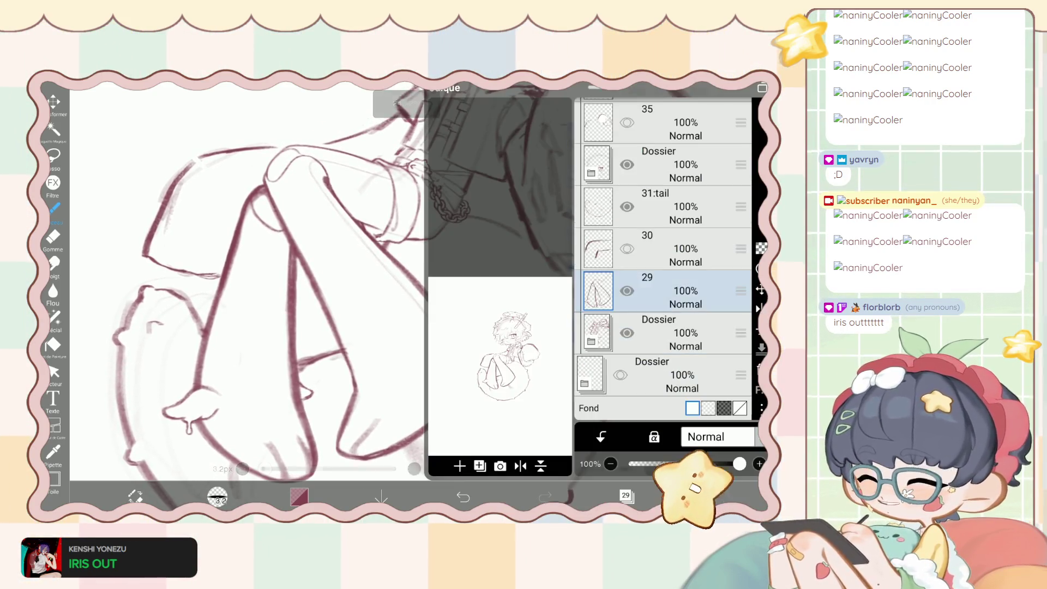
left_click(626, 496)
left_click(665, 248)
left_click(625, 495)
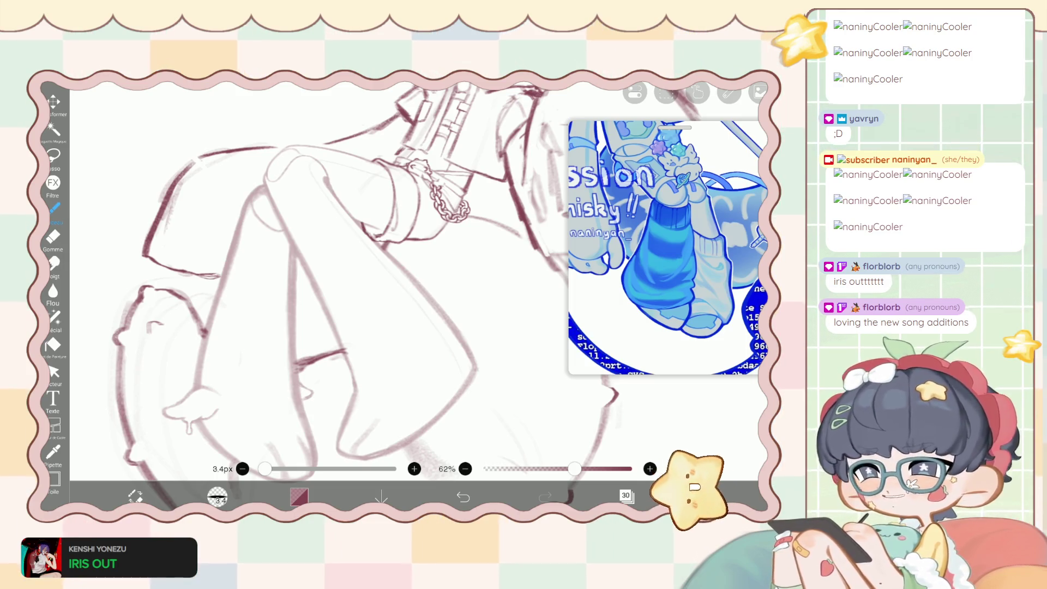
left_click(627, 495)
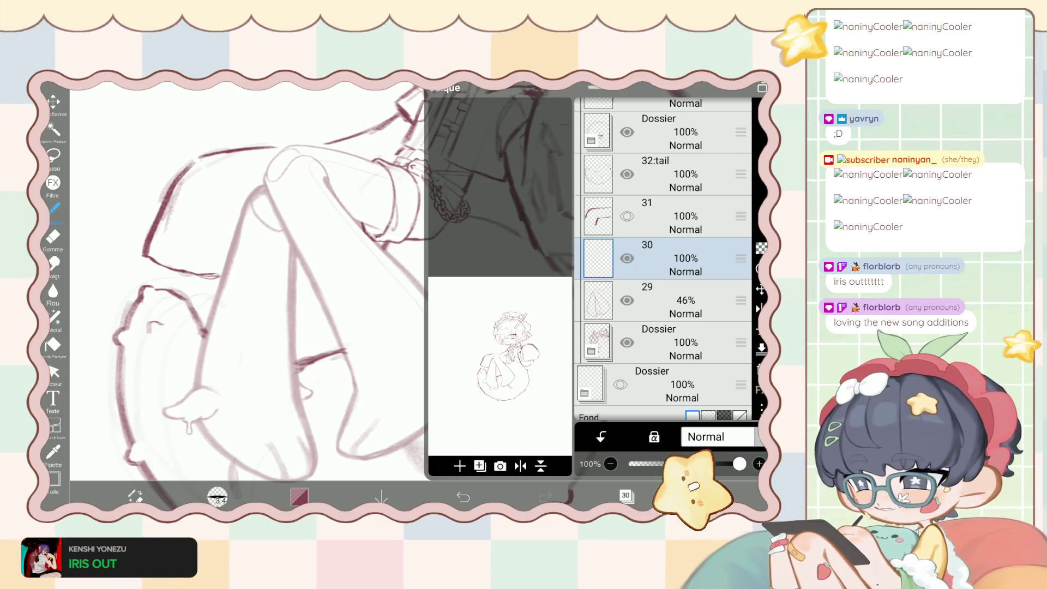
left_click(626, 495)
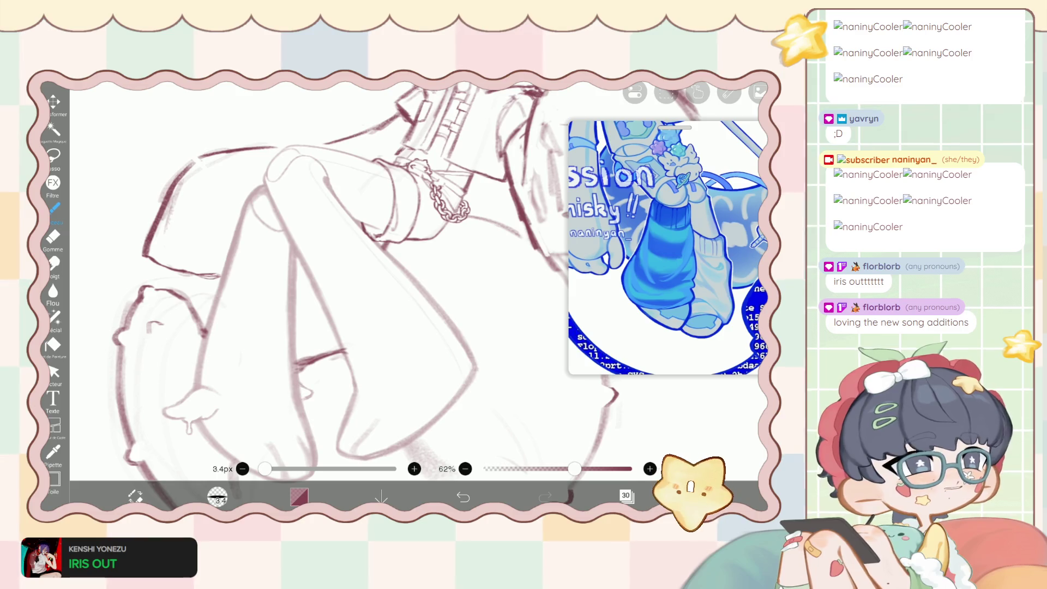
scroll(381, 272, "up", 3)
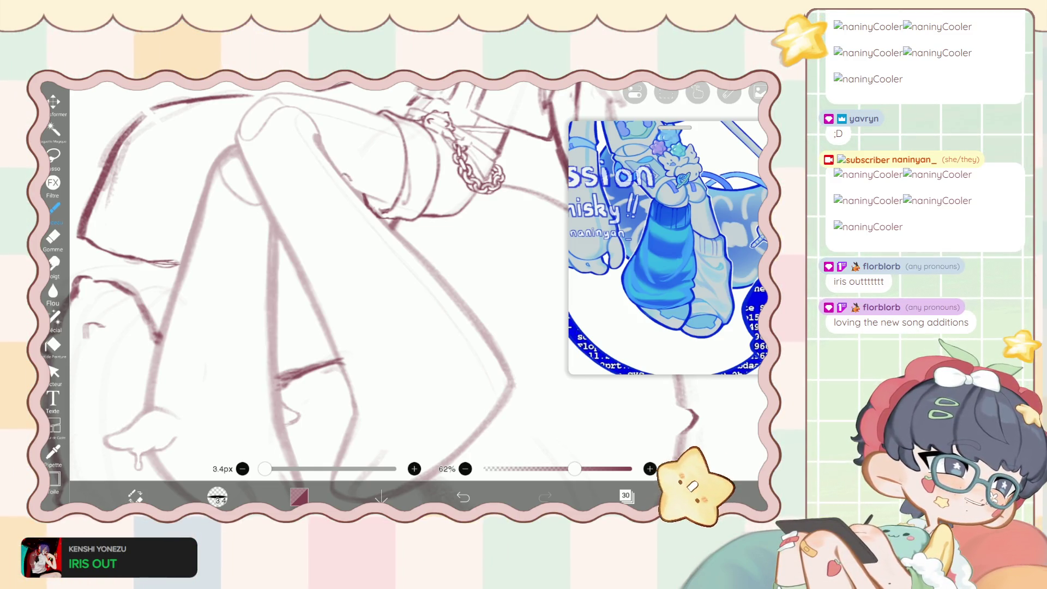
Try several cuff strokes over the faded sketch, undoing each one that misses.
scroll(381, 273, "up", 5)
scroll(381, 272, "up", 5)
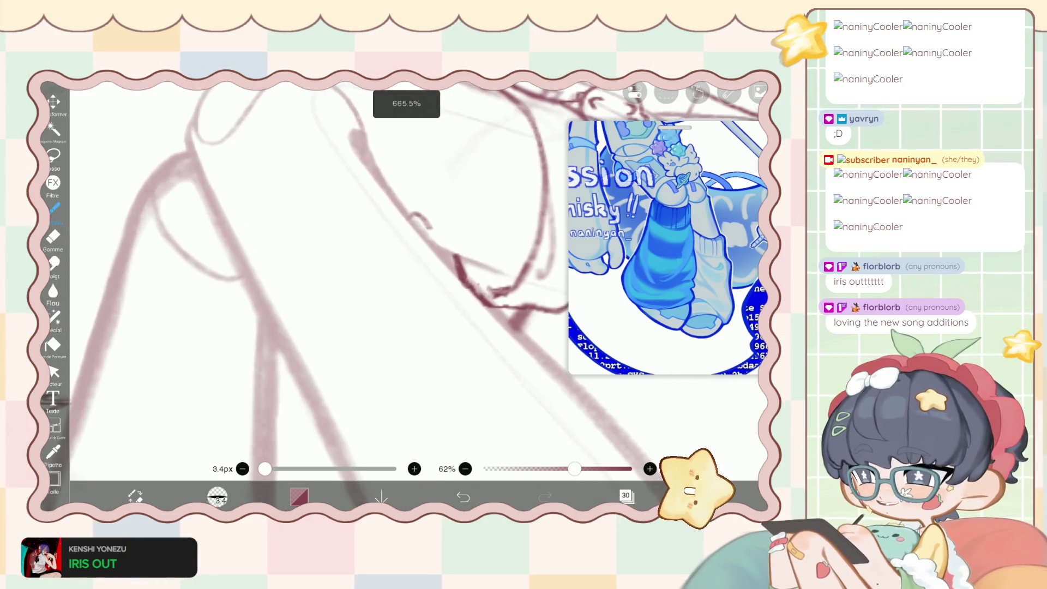
left_click_drag(414, 216, 303, 290)
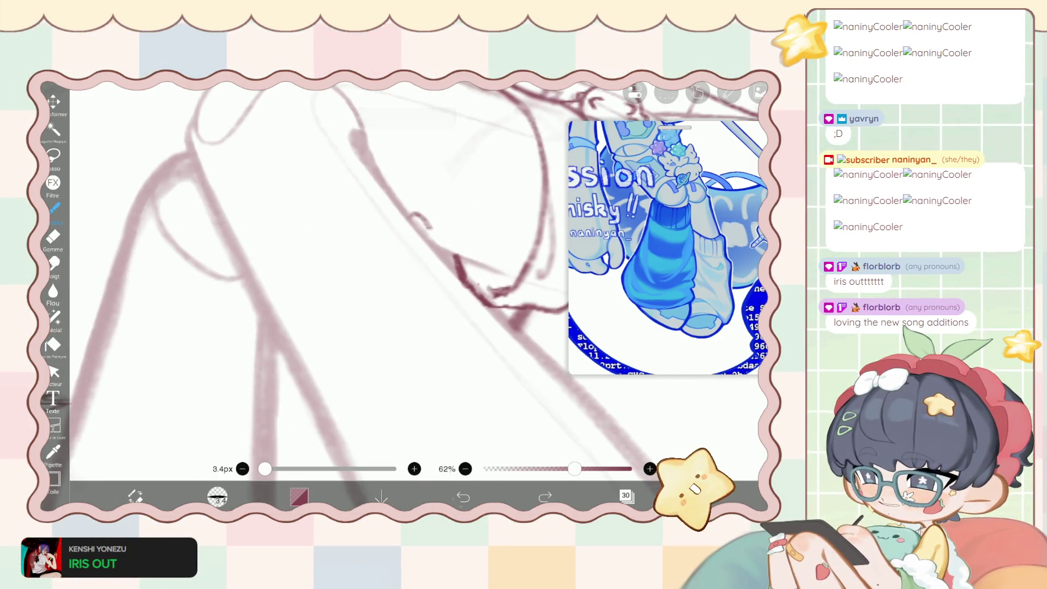
key("ctrl+z")
left_click_drag(415, 221, 386, 242)
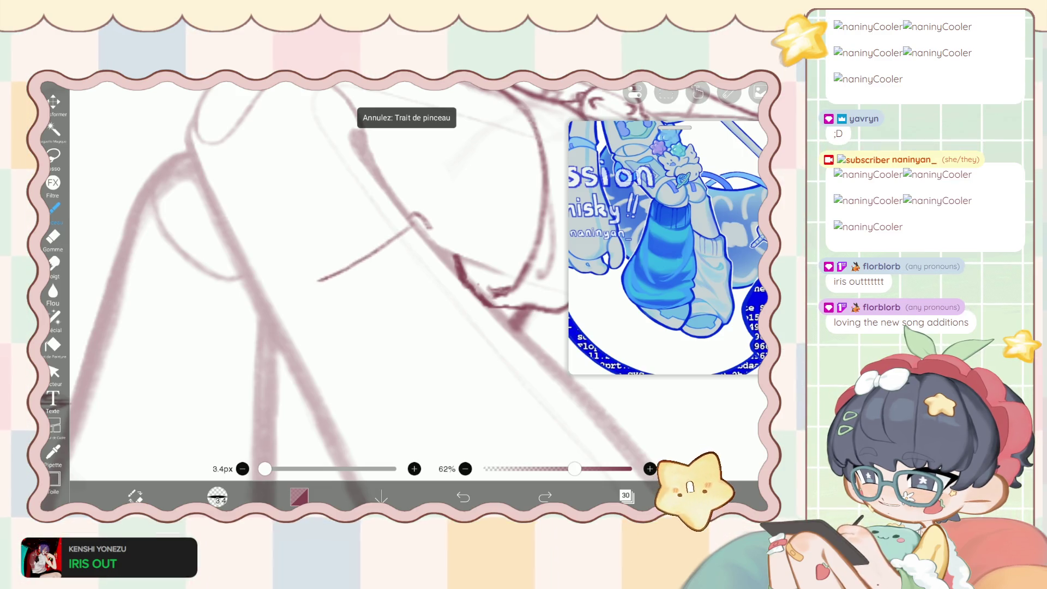
key("ctrl+z")
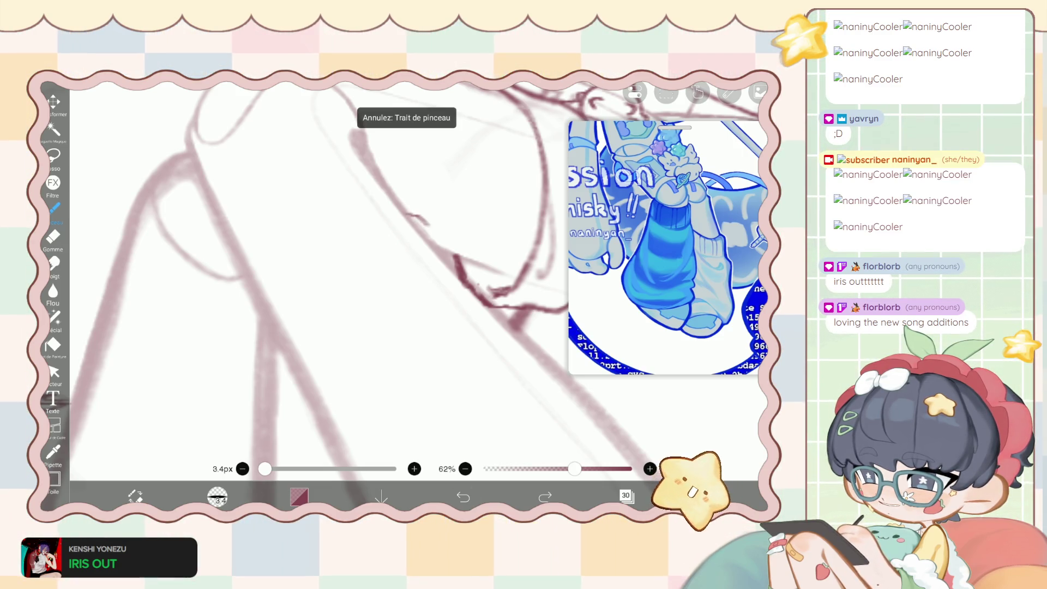
left_click_drag(406, 215, 434, 227)
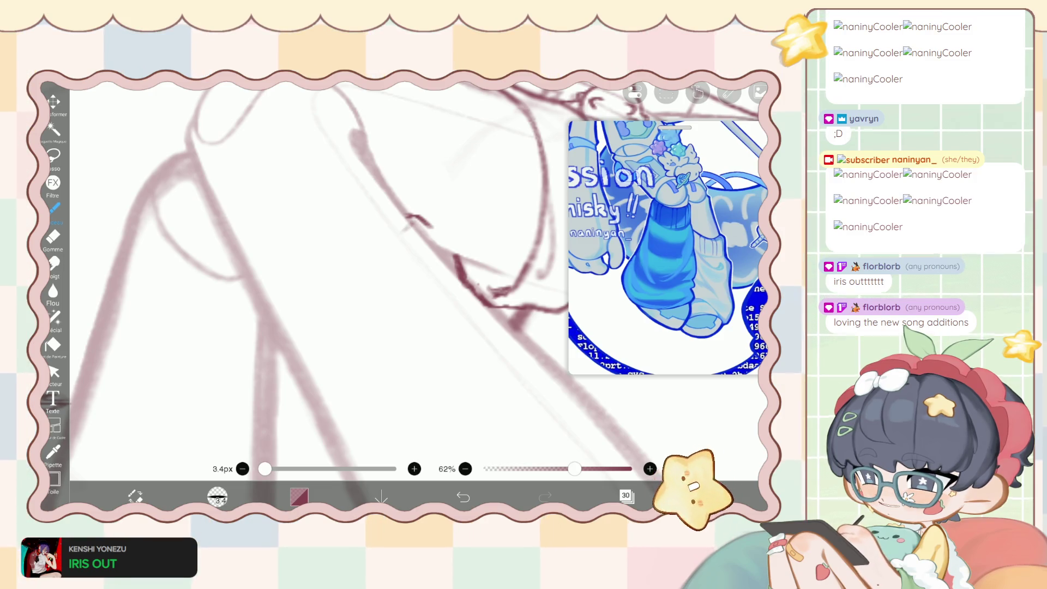
key("ctrl+z")
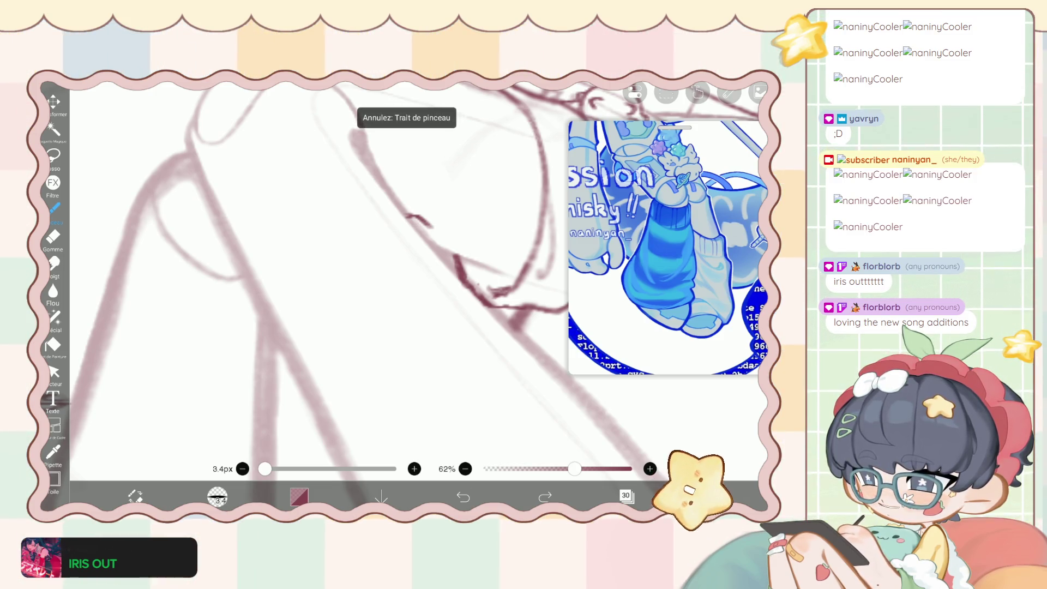
Draw a line along the sleeve near the chain, then undo and redraw the cuff line.
scroll(327, 273, "down", 2)
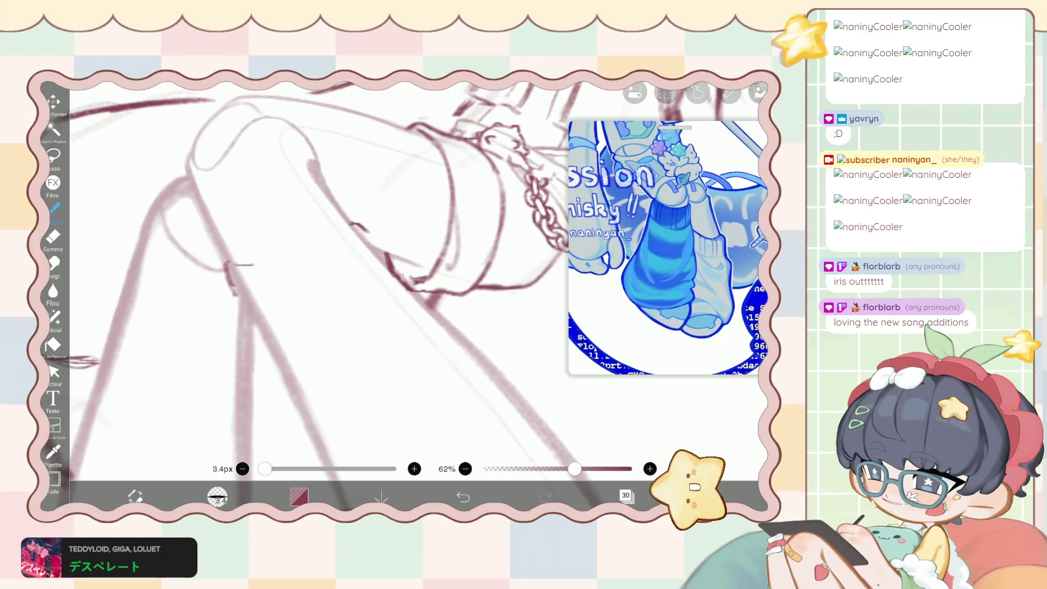
left_click_drag(240, 261, 307, 247)
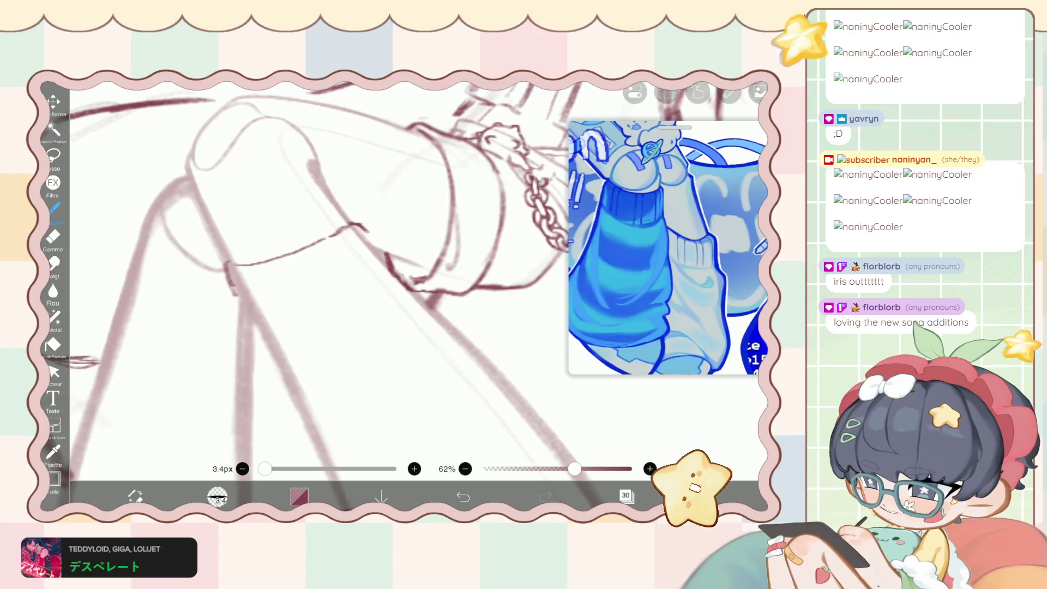
left_click_drag(327, 272, 382, 256)
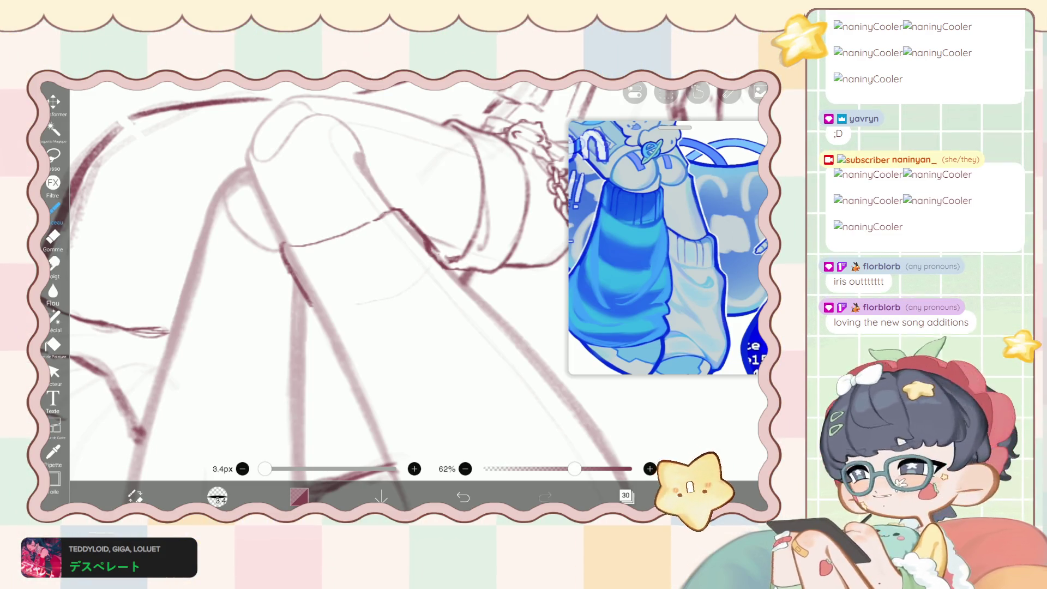
left_click(463, 496)
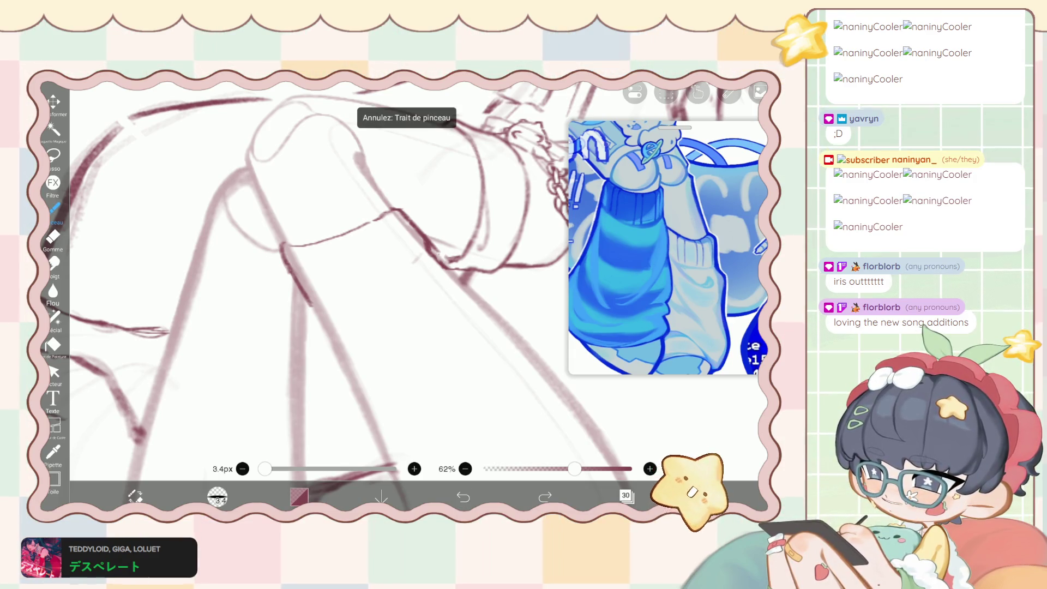
left_click_drag(329, 129, 357, 157)
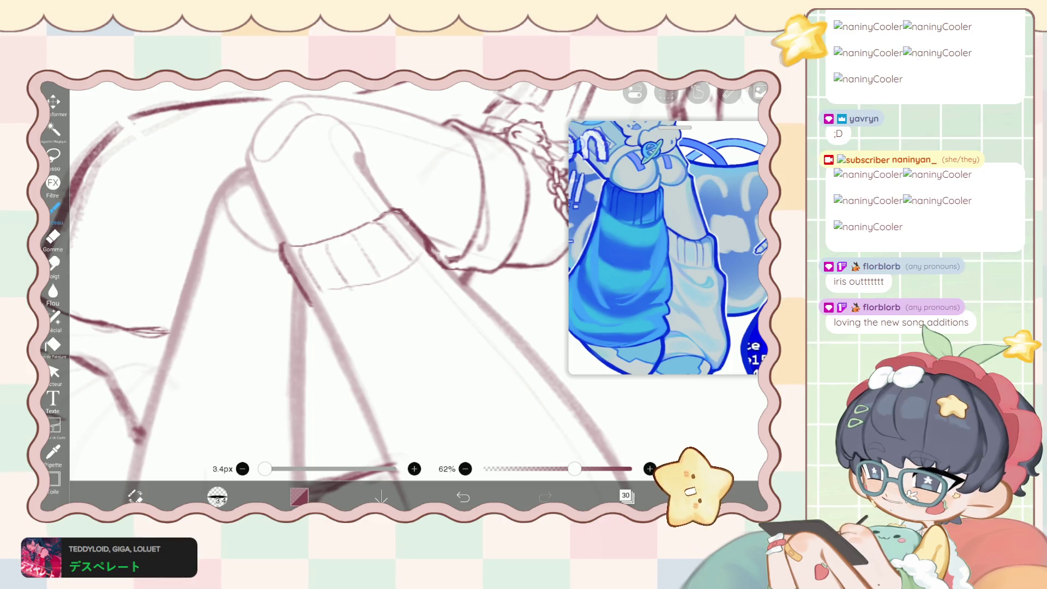
Enlarge the liquify pen to about 108 px, then go back to the brush via the eraser.
left_click(54, 316)
left_click_drag(618, 449, 639, 449)
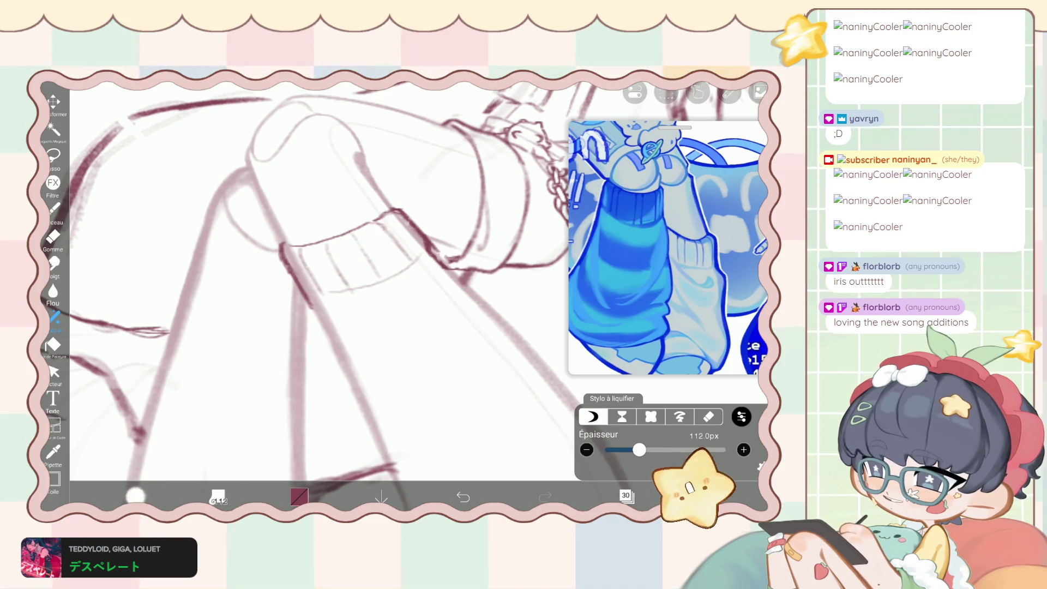
key("e")
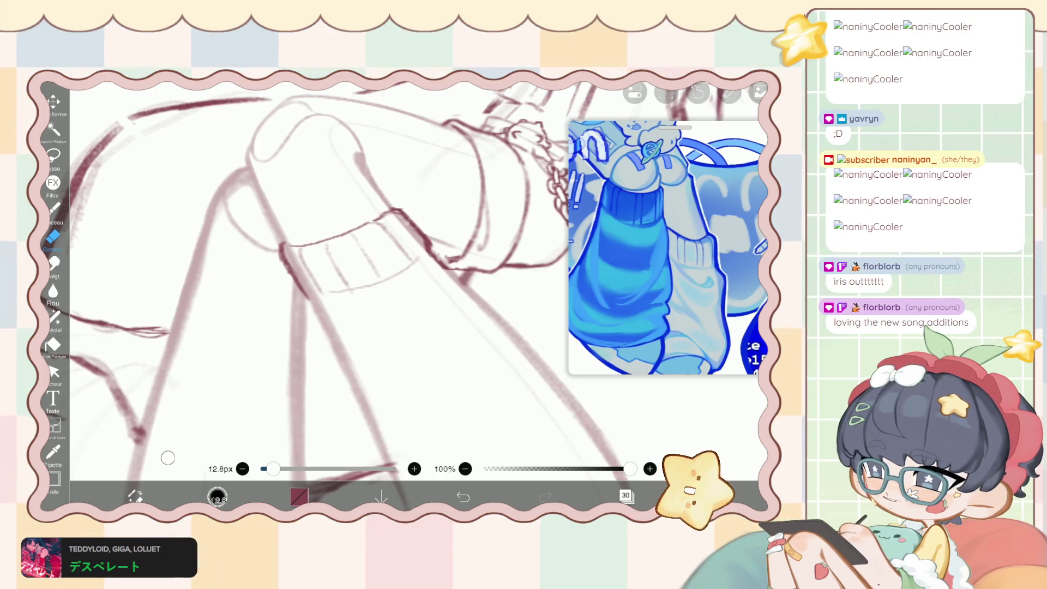
key("b")
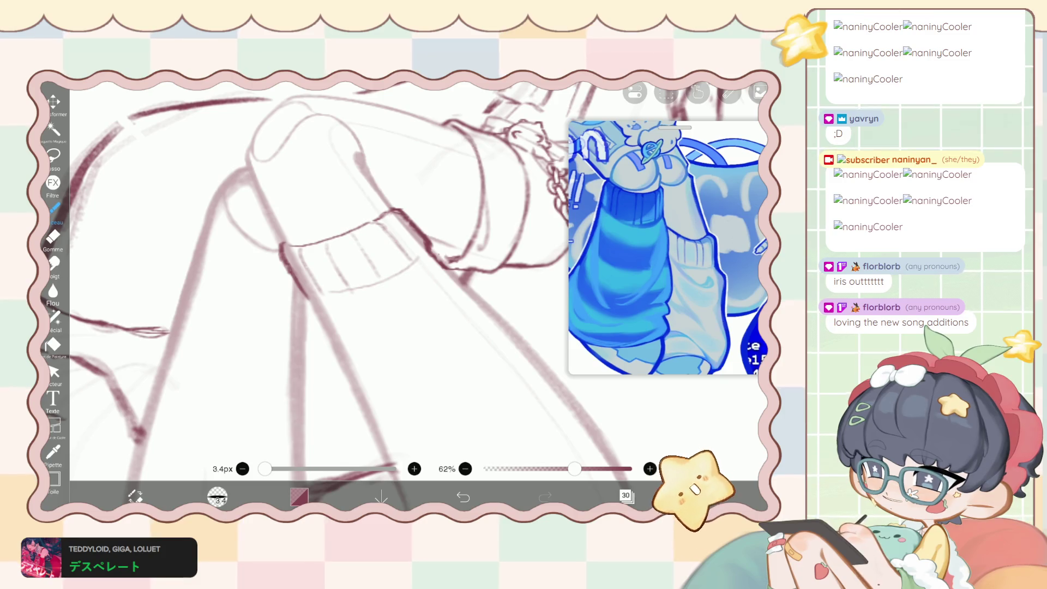
scroll(349, 284, "down", 2)
scroll(349, 284, "down", 2)
scroll(349, 283, "down", 1)
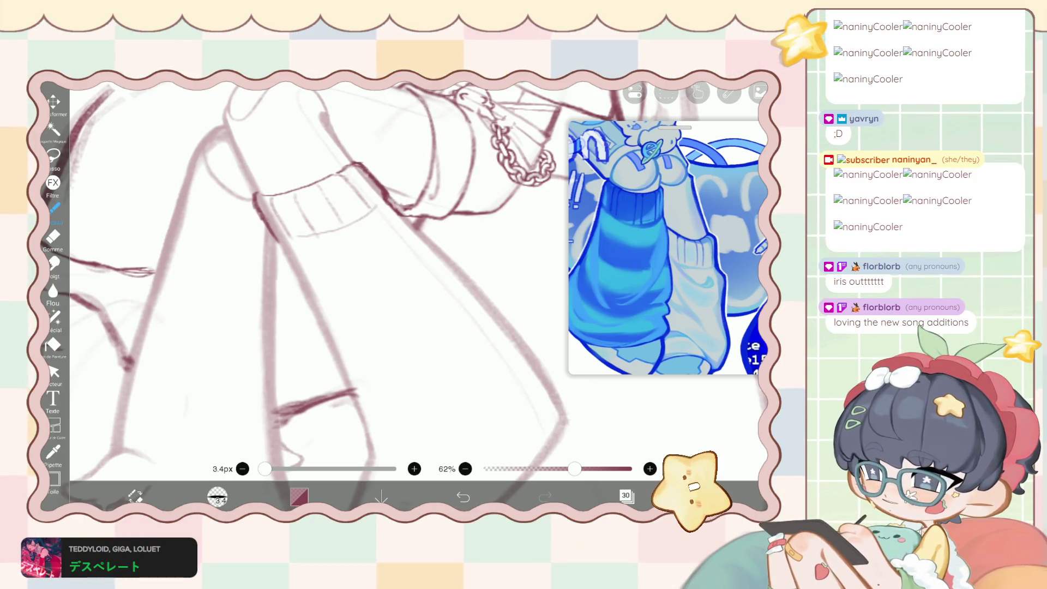
Set the lower Dossier folder to 33% opacity and reselect layer 30 for drawing.
left_click(626, 496)
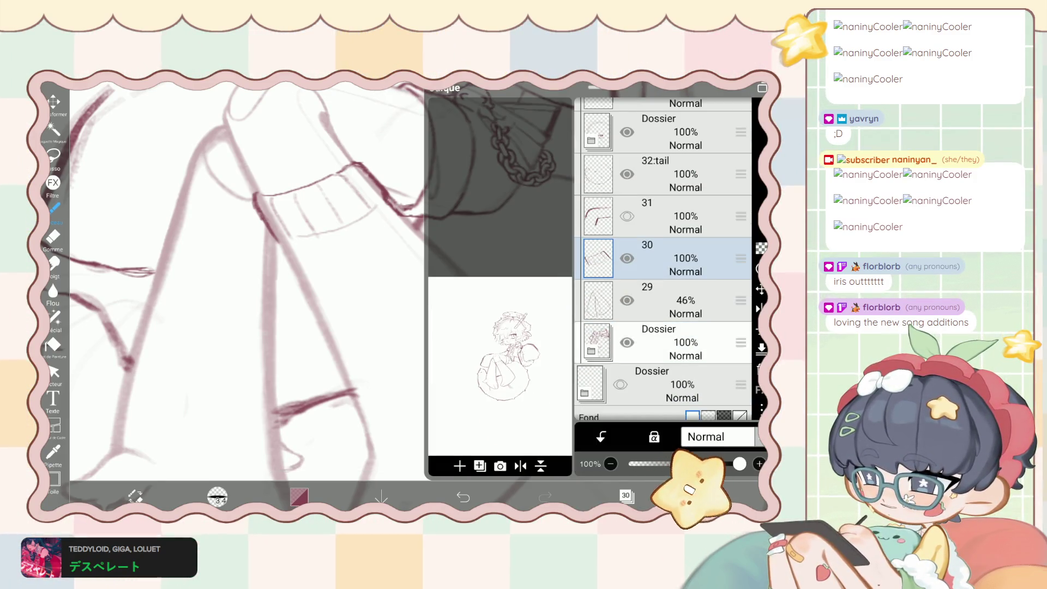
left_click(659, 341)
left_click(660, 258)
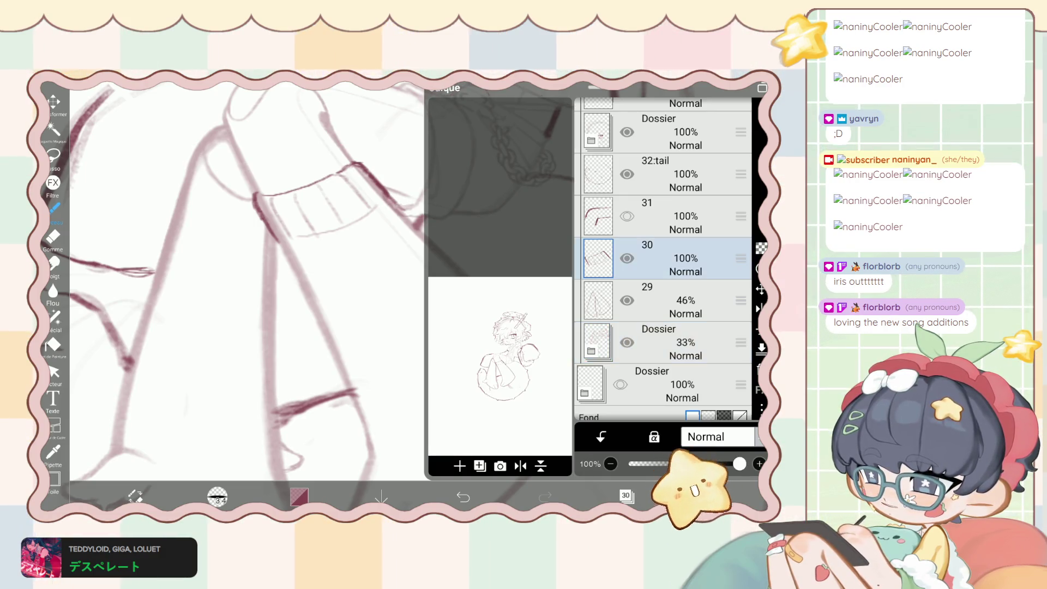
left_click(626, 496)
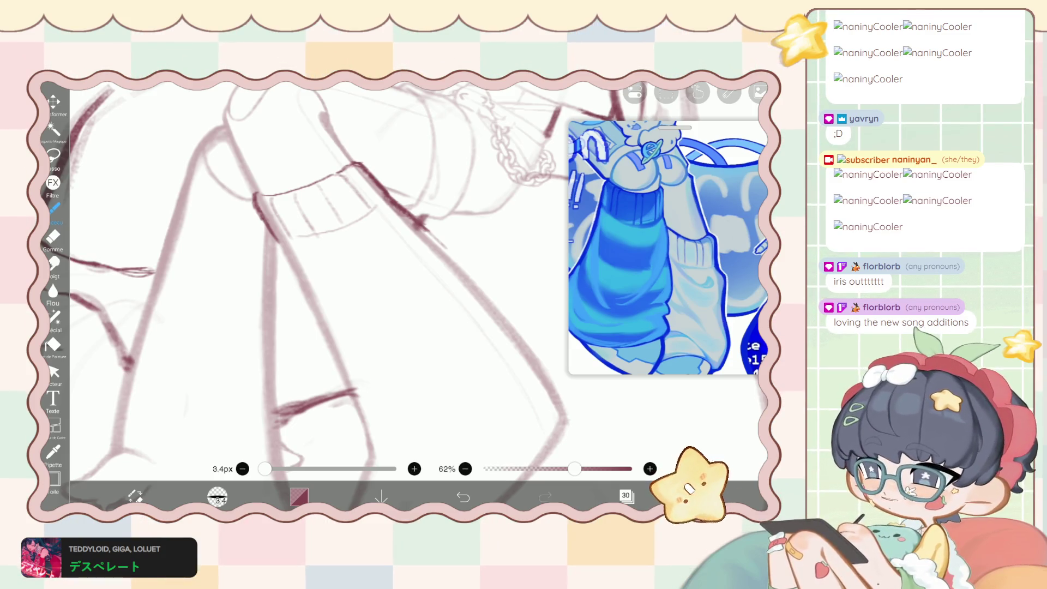
scroll(319, 294, "down", 2)
scroll(319, 295, "down", 2)
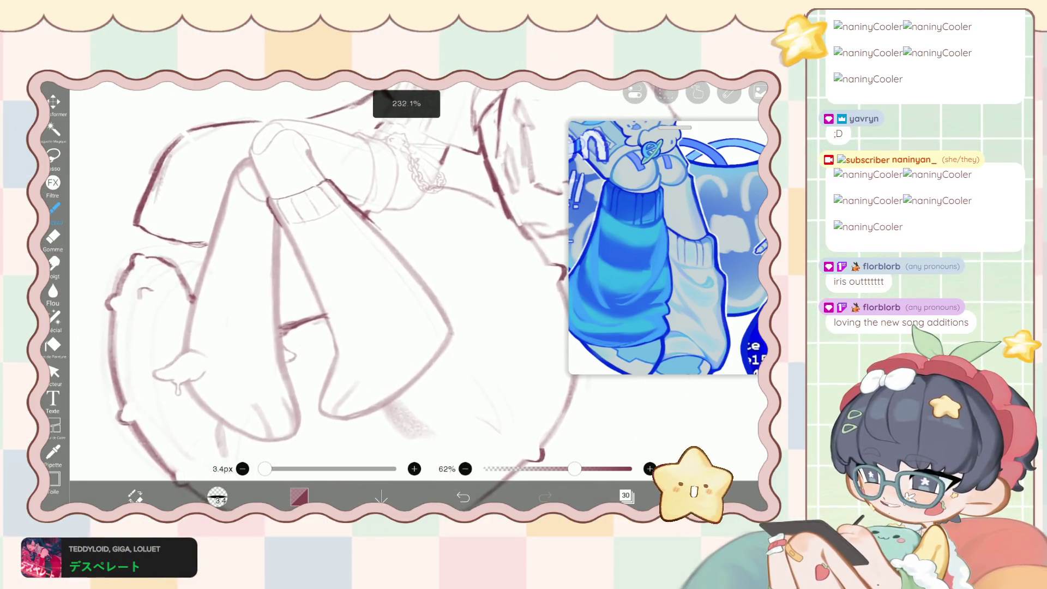
Select layer 29 and set the brush to 6.5 px for the toe lines.
scroll(319, 295, "down", 2)
scroll(319, 294, "down", 1)
scroll(319, 295, "down", 1)
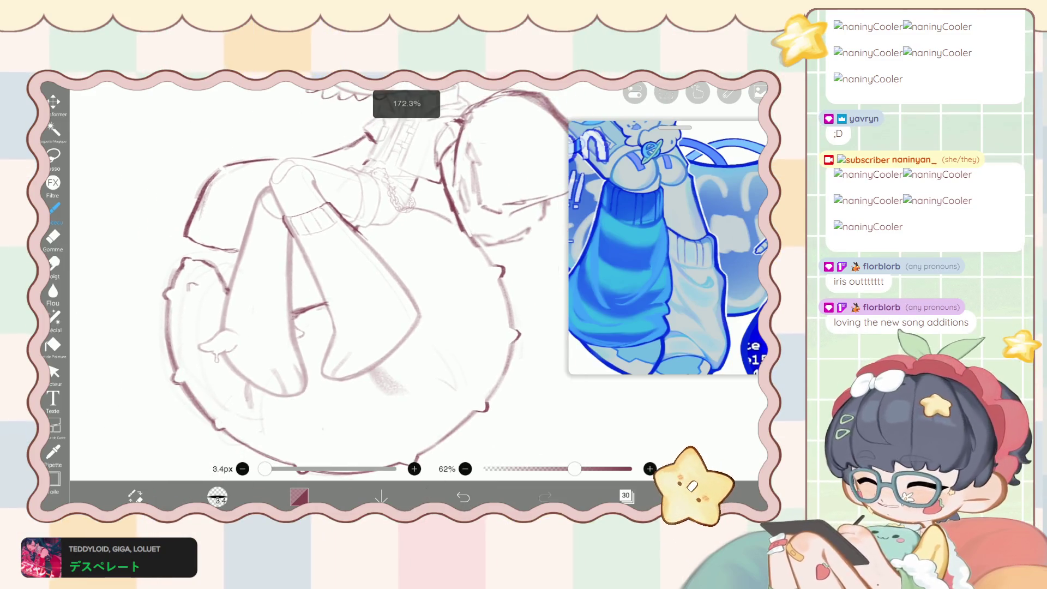
scroll(319, 294, "down", 1)
scroll(319, 294, "down", 1)
scroll(319, 295, "down", 1)
left_click_drag(265, 468, 273, 468)
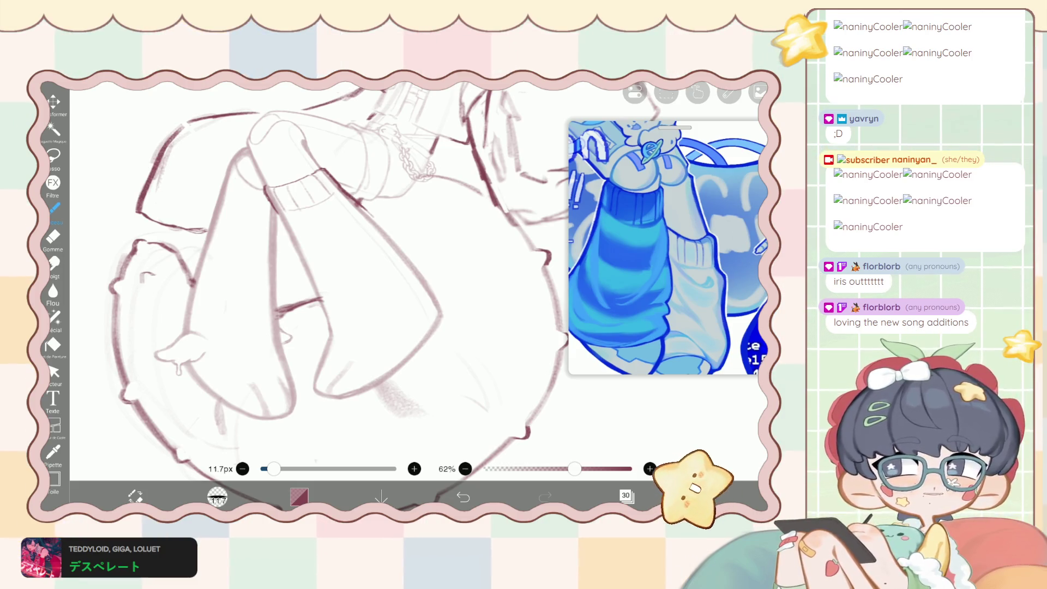
left_click(626, 495)
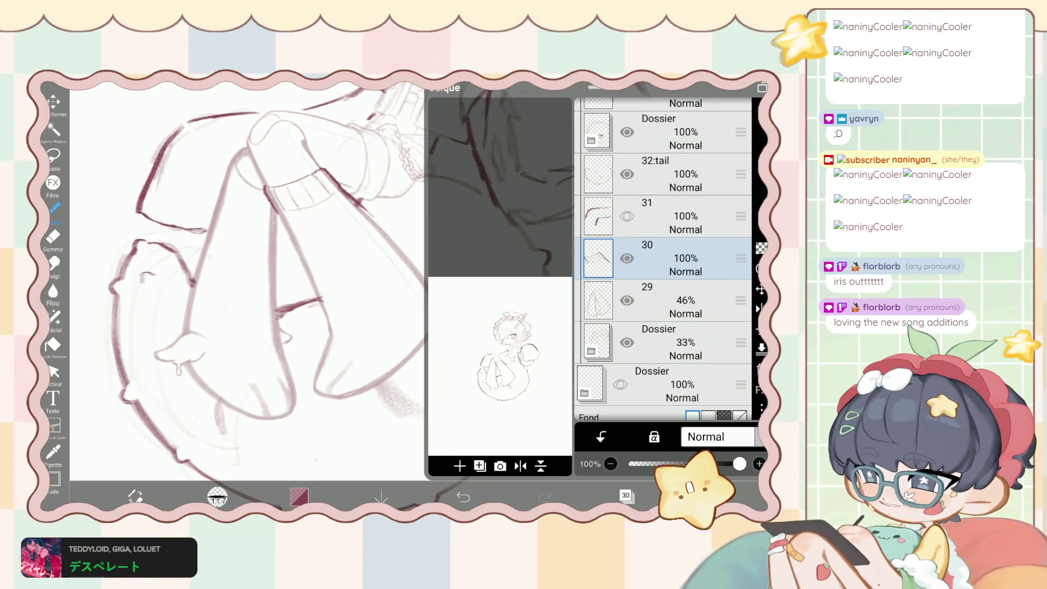
left_click(685, 300)
left_click(627, 496)
scroll(327, 273, "up", 3)
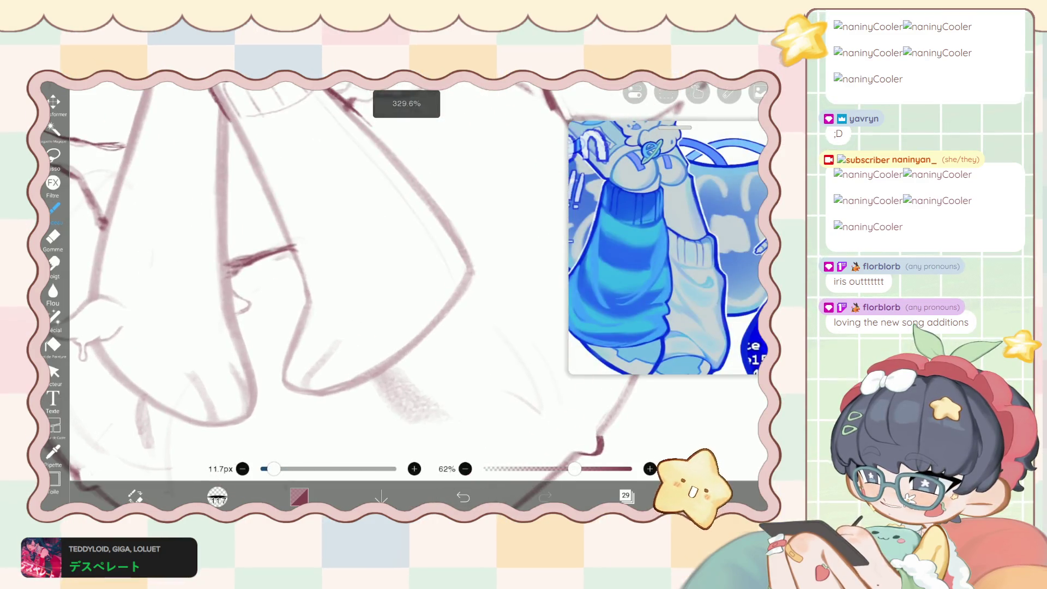
key("bracketleft")
key("bracketleft")
key("bracketleft")
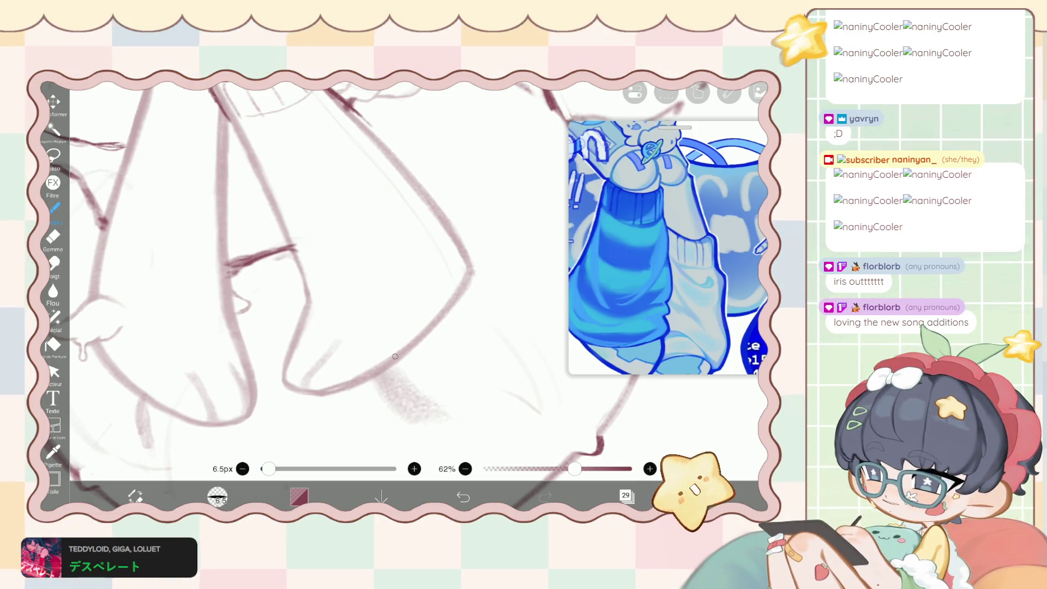
Draw the toe lines on the curled foot, undo the layer change, and add a stroke near the chain.
left_click_drag(421, 336, 425, 360)
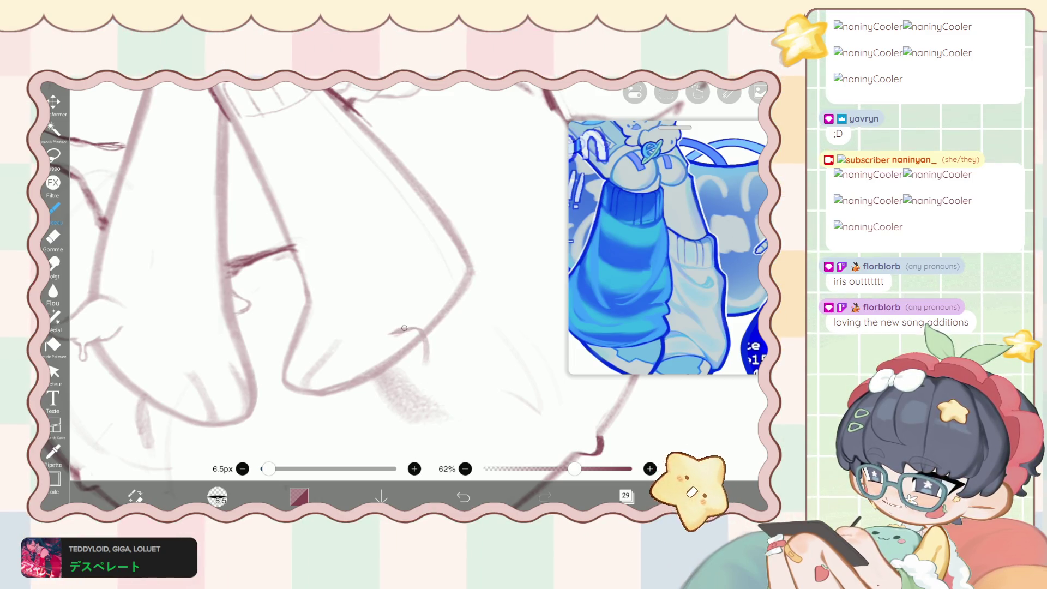
left_click_drag(422, 343, 429, 371)
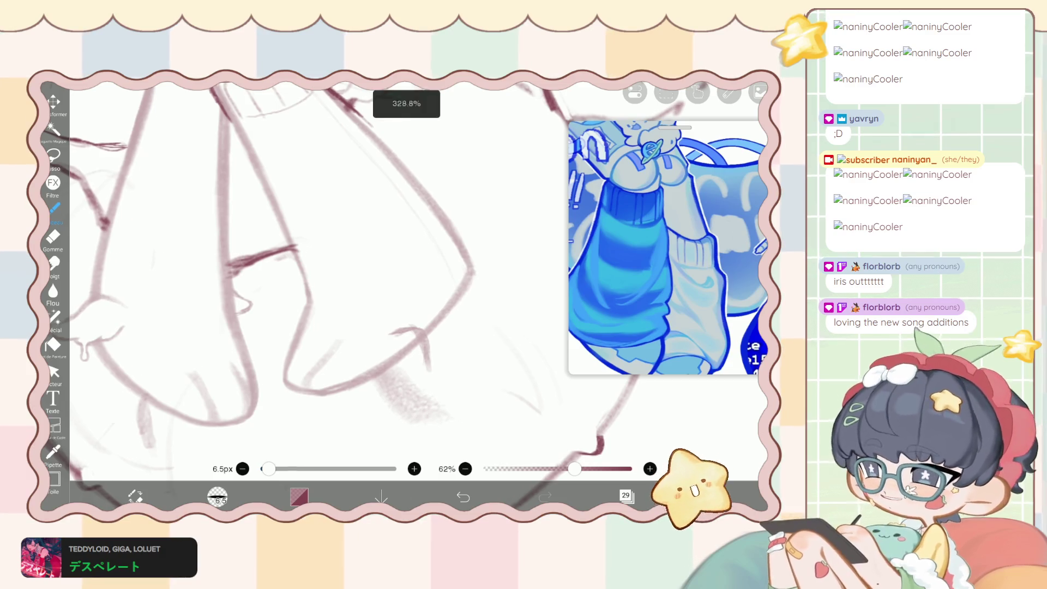
scroll(306, 273, "down", 3)
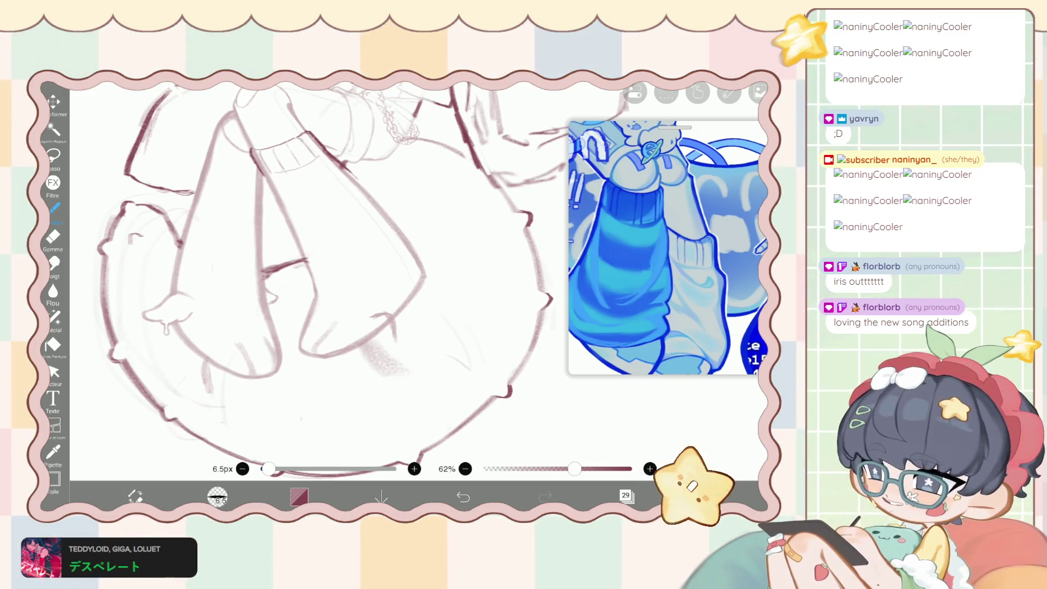
key("ctrl+z")
key("ctrl+z")
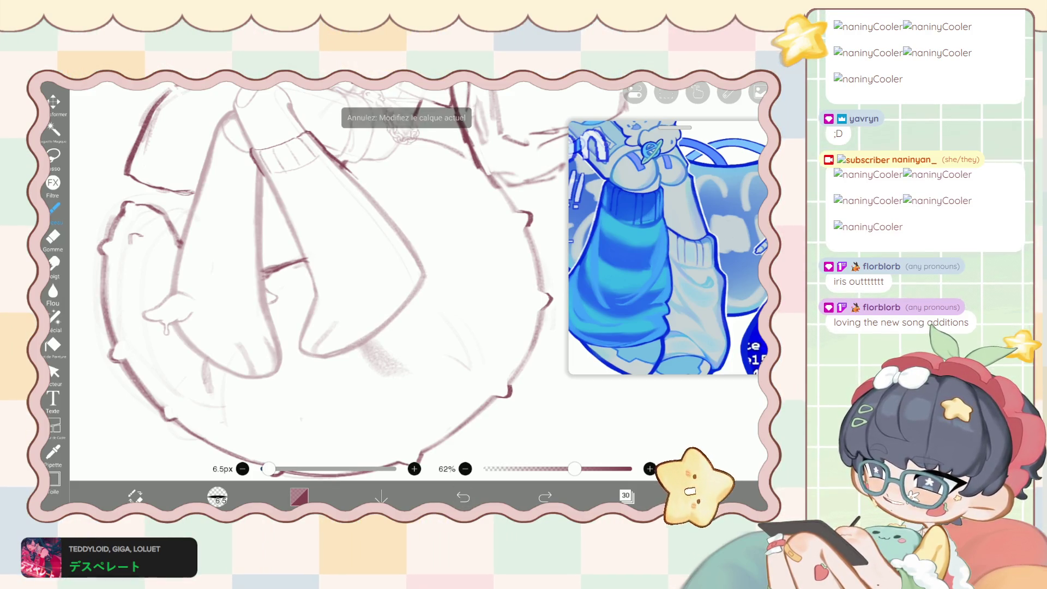
key("ctrl+z")
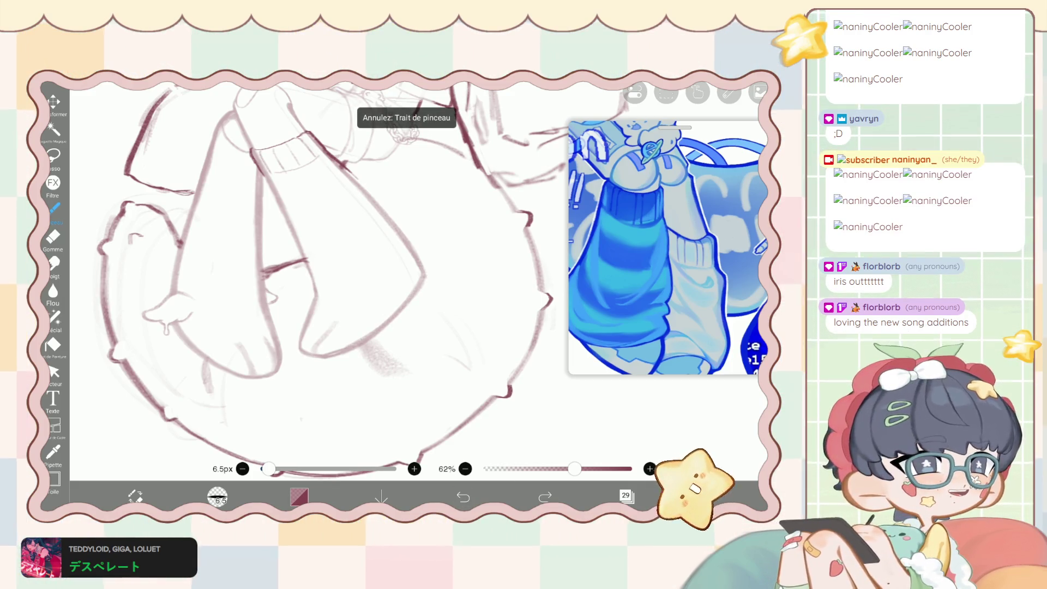
left_click_drag(385, 93, 416, 141)
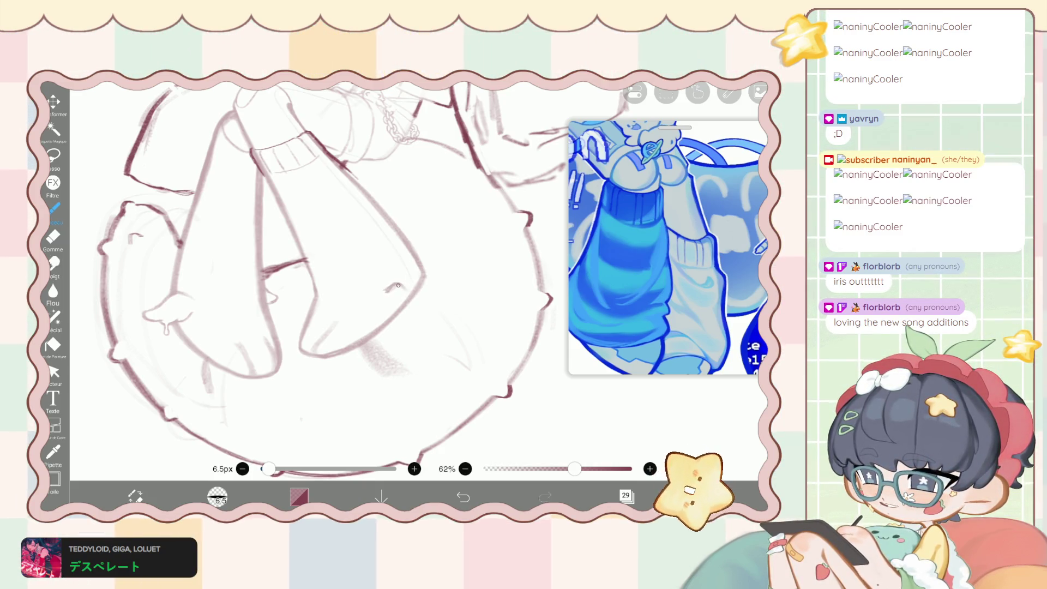
Tidy with the eraser and switch to the 74.0px liquify pen.
key("e")
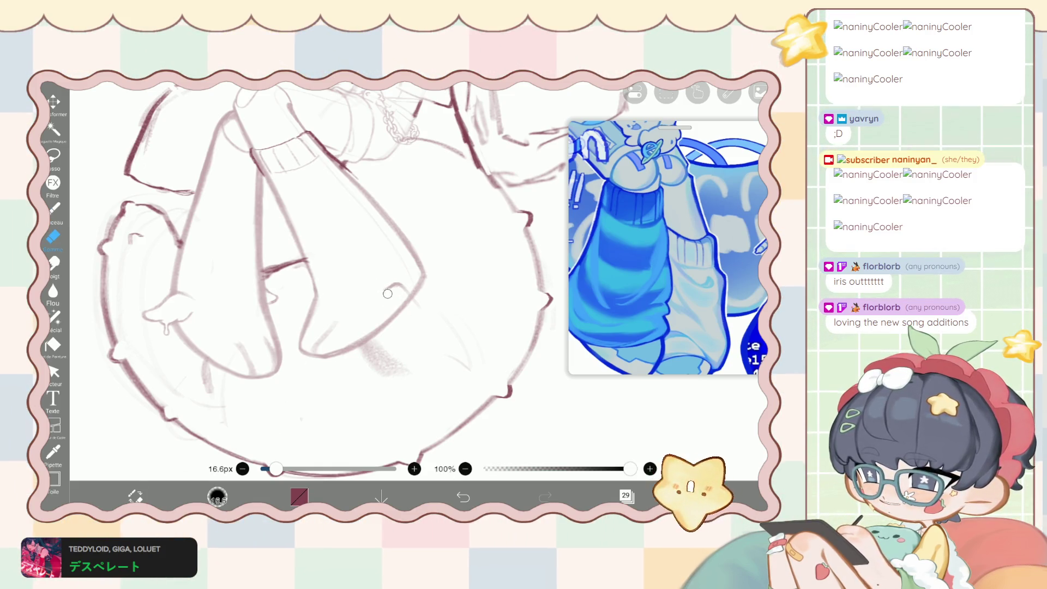
key("b")
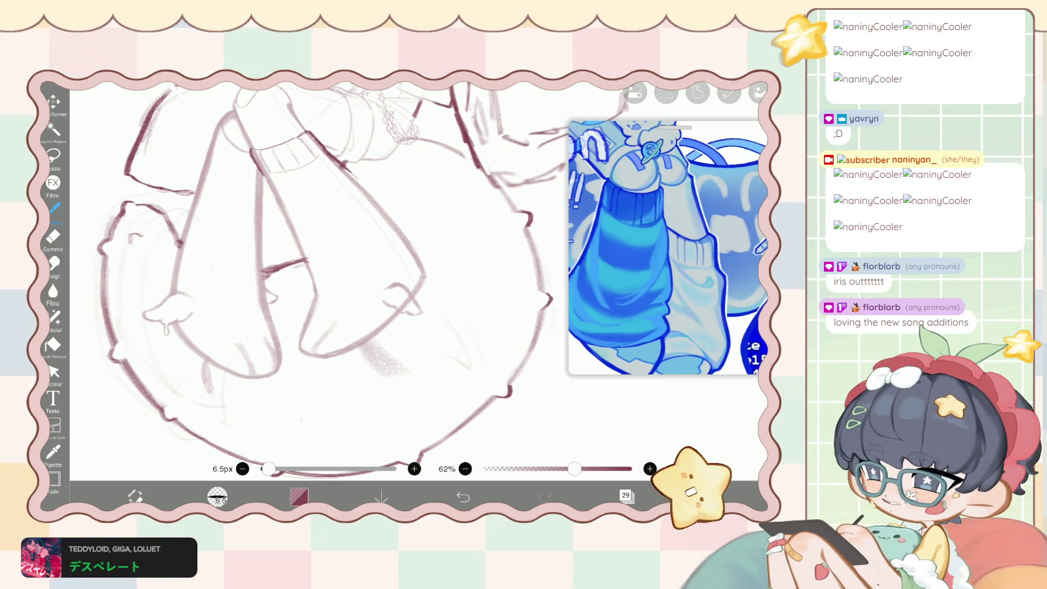
left_click(54, 316)
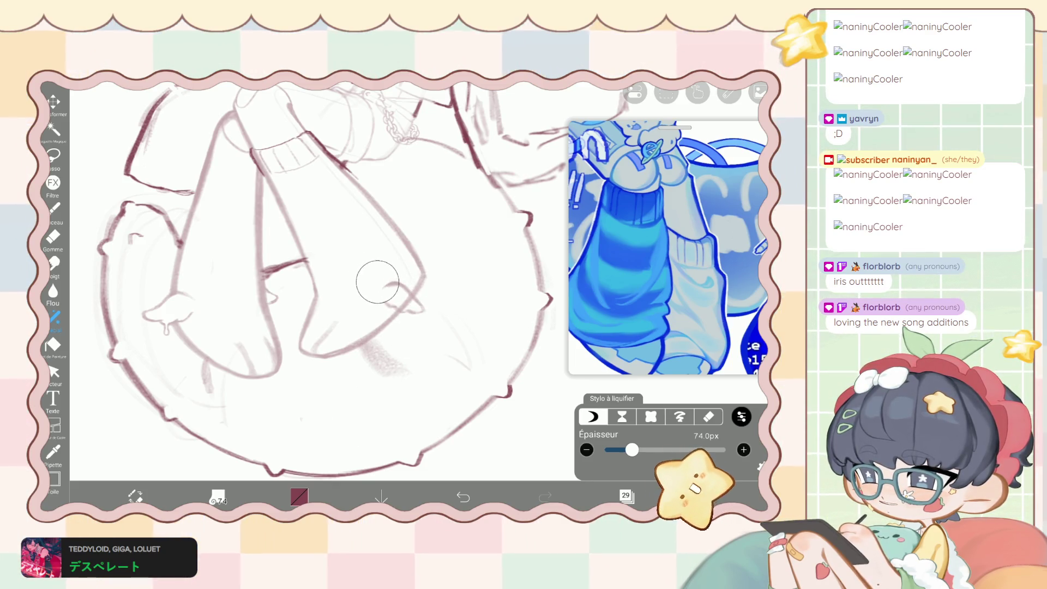
Raise the liquify force to 88%, then toggle through the eraser back to the brush.
left_click(741, 417)
left_click_drag(607, 384, 725, 384)
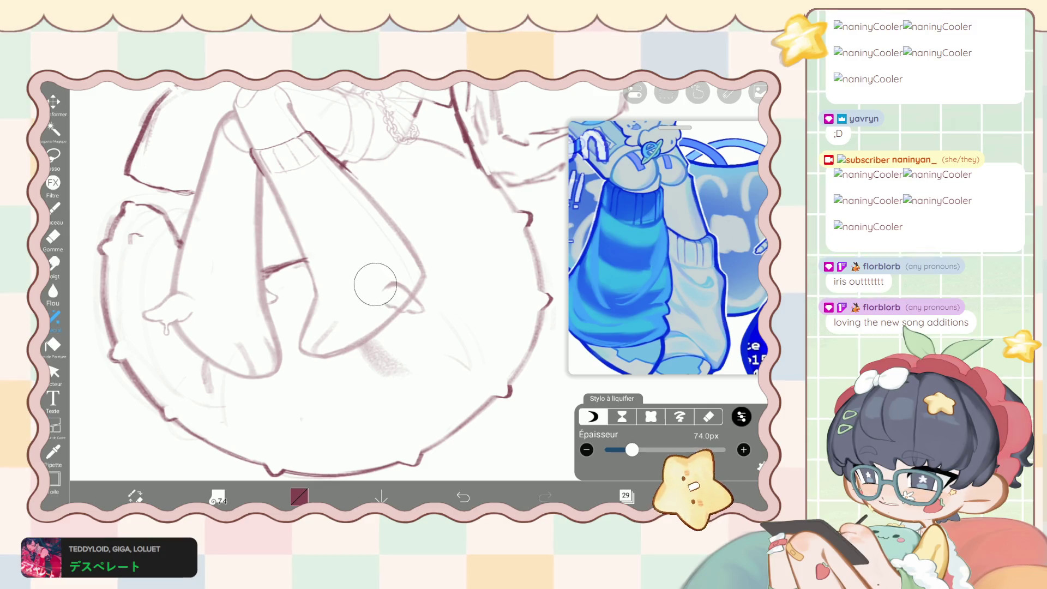
key("e")
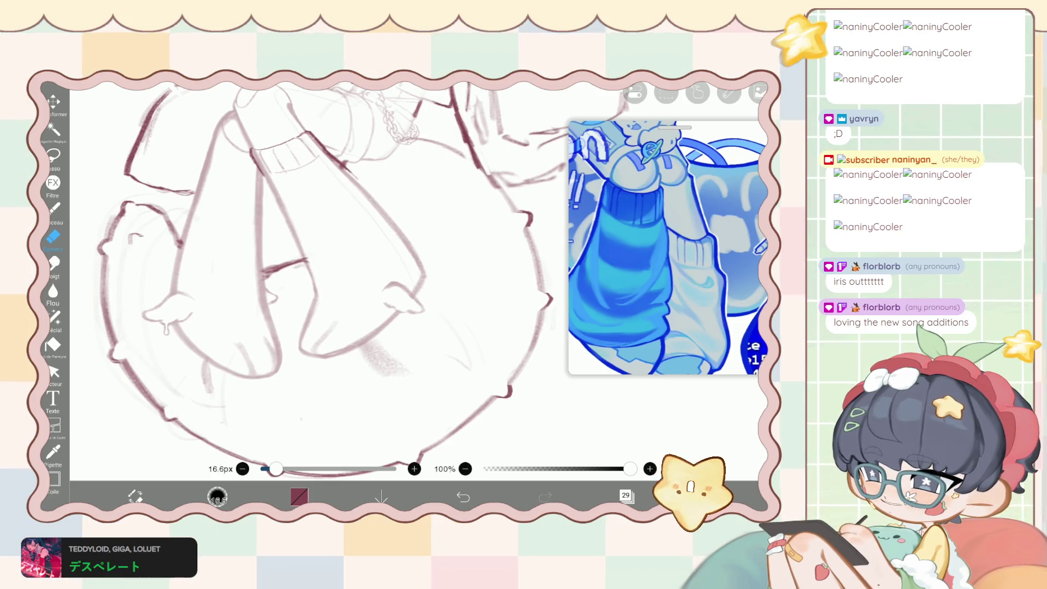
key("b")
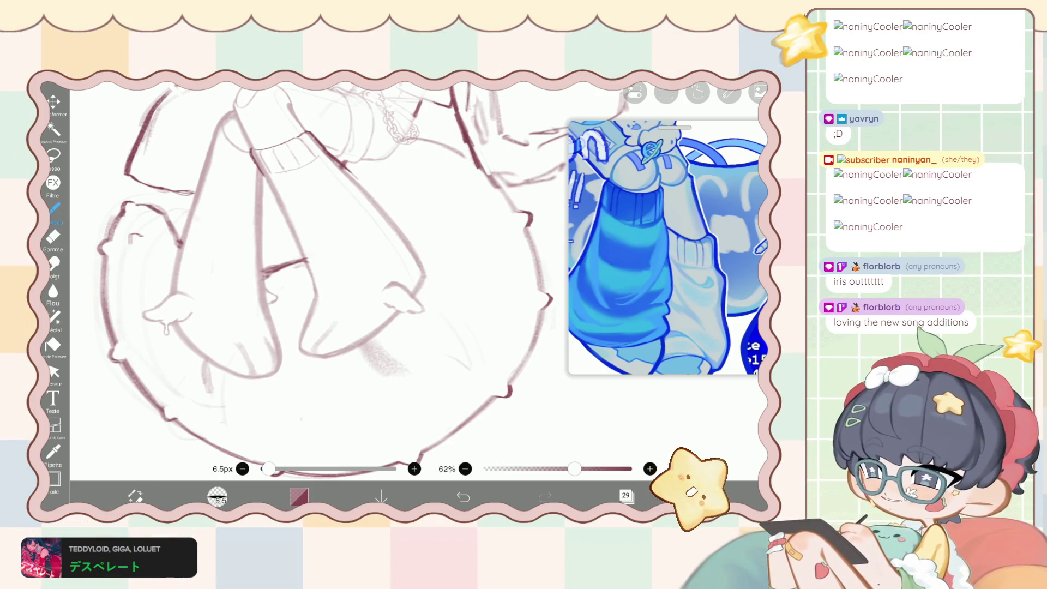
Lasso-select the small toe-and-drip shape on the left foot.
scroll(256, 301, "up", 3)
scroll(455, 297, "down", 2)
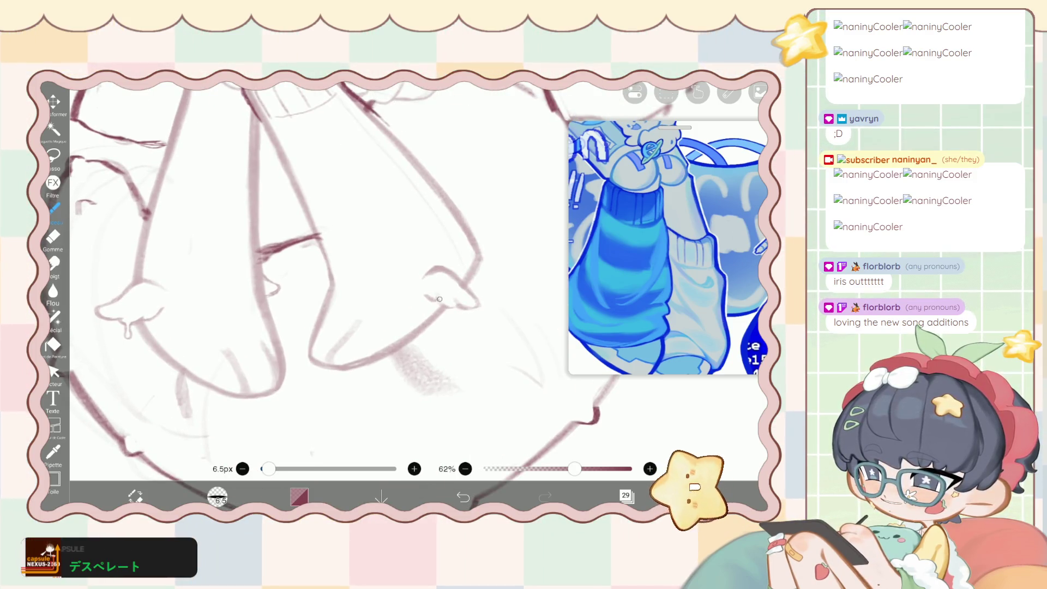
scroll(455, 297, "down", 3)
scroll(332, 297, "up", 2)
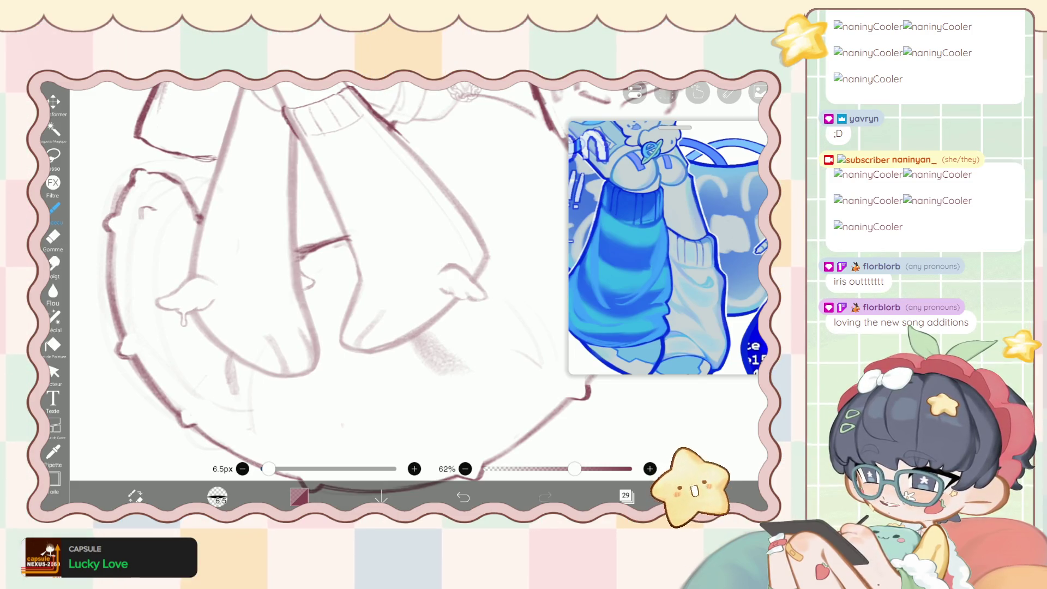
key("l")
mouse_move(146, 285)
left_mouse_down()
mouse_move(153, 319)
mouse_move(161, 300)
mouse_move(226, 277)
mouse_move(150, 284)
left_mouse_up()
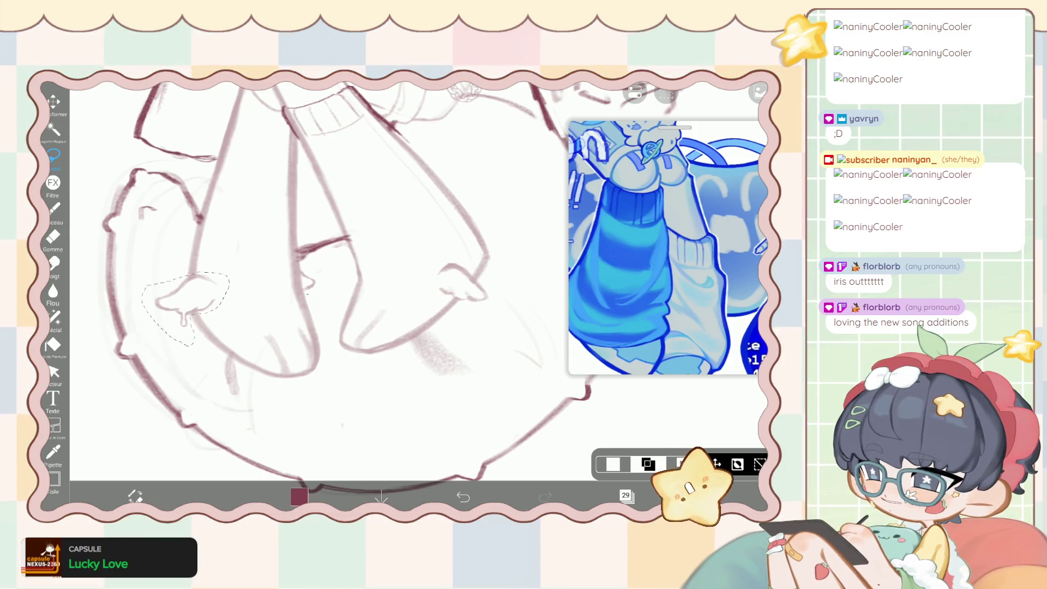
Add the inner toe to the selection and shift the selected toe strokes down and slightly right.
left_click_drag(301, 263, 307, 293)
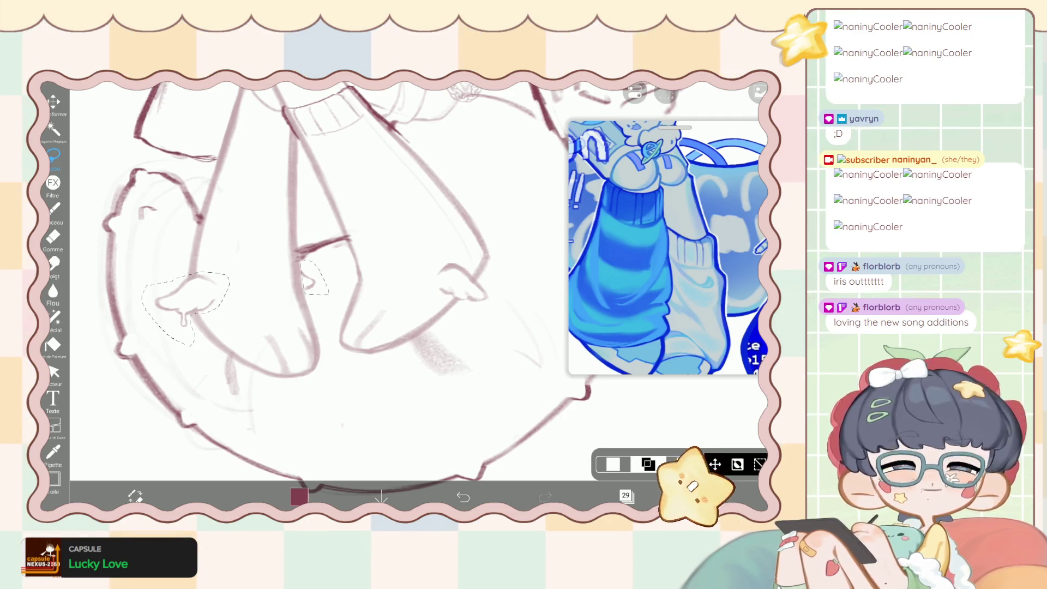
left_click(53, 101)
left_click_drag(185, 306, 186, 316)
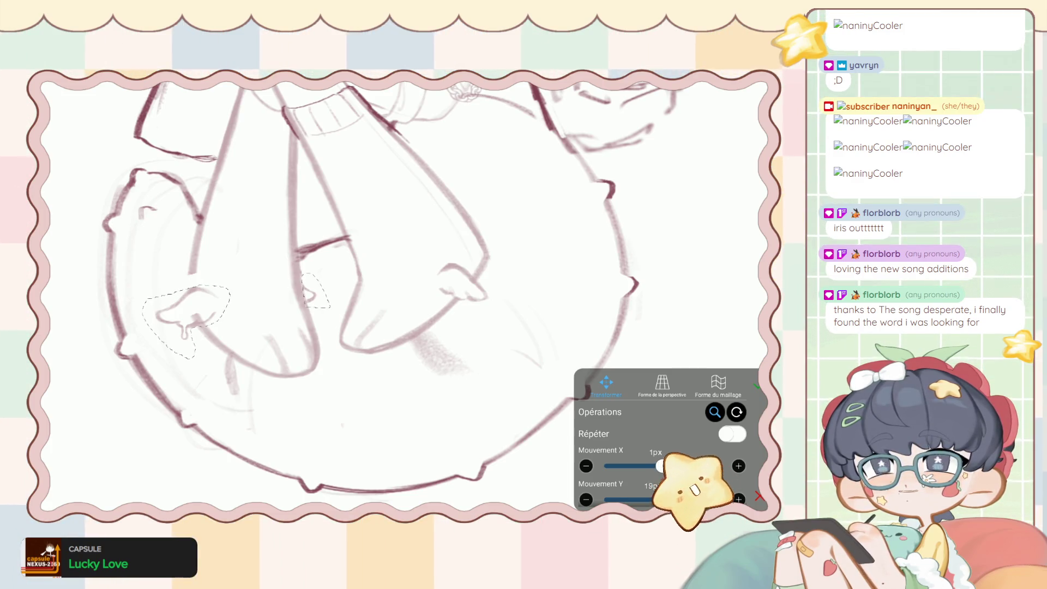
left_click_drag(185, 321, 179, 323)
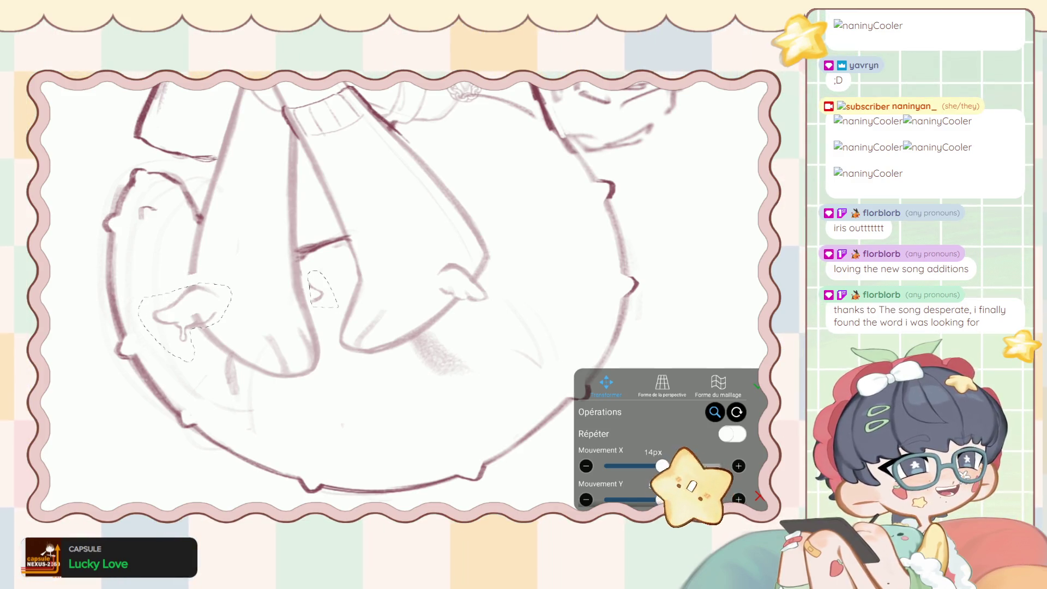
left_click_drag(180, 321, 183, 322)
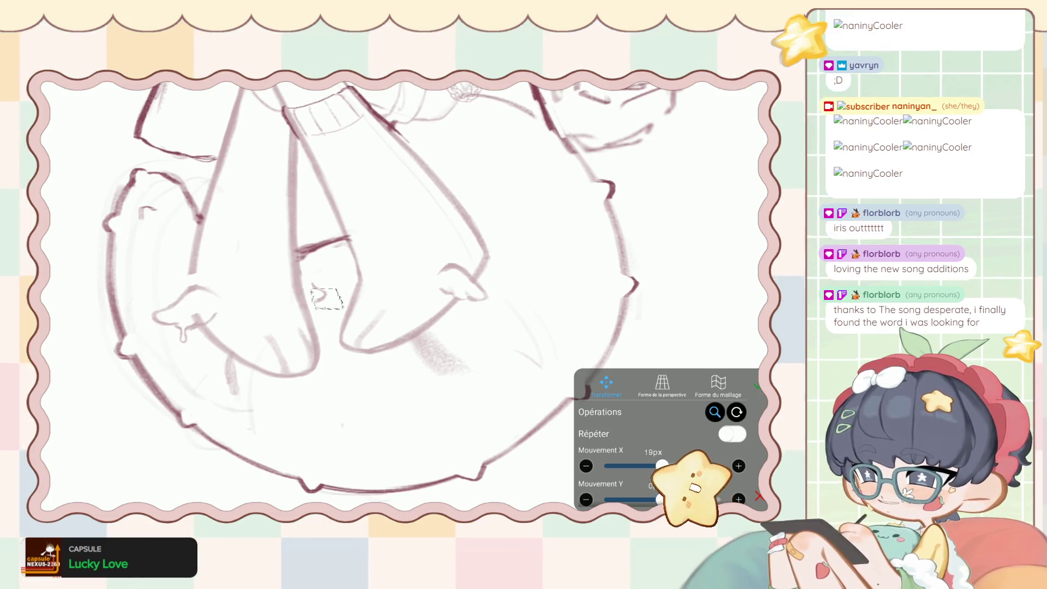
left_click(756, 386)
Move the reselected middle toe up 10px.
left_click(613, 464)
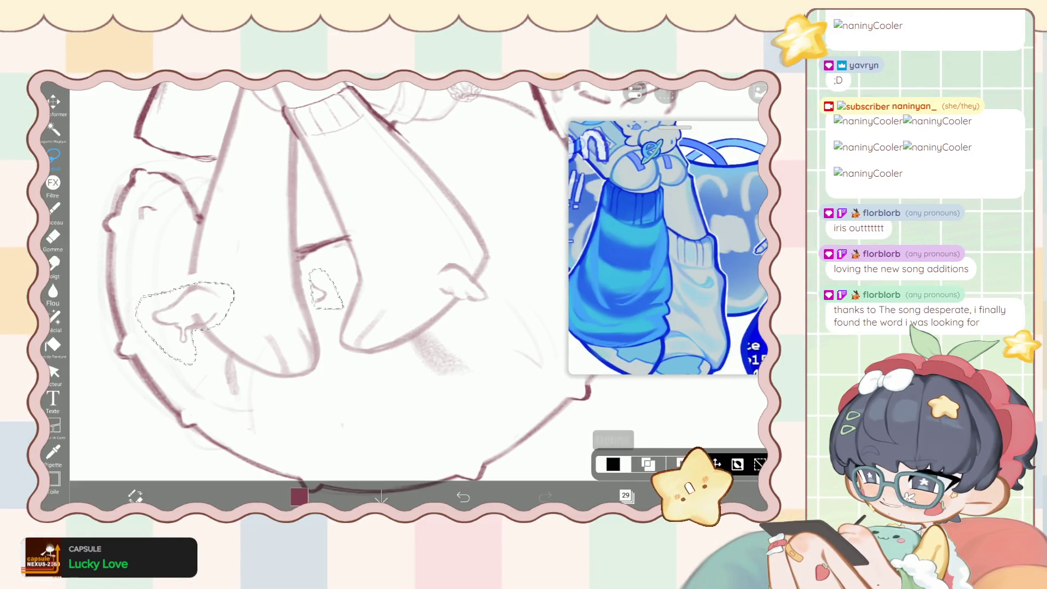
left_click(715, 464)
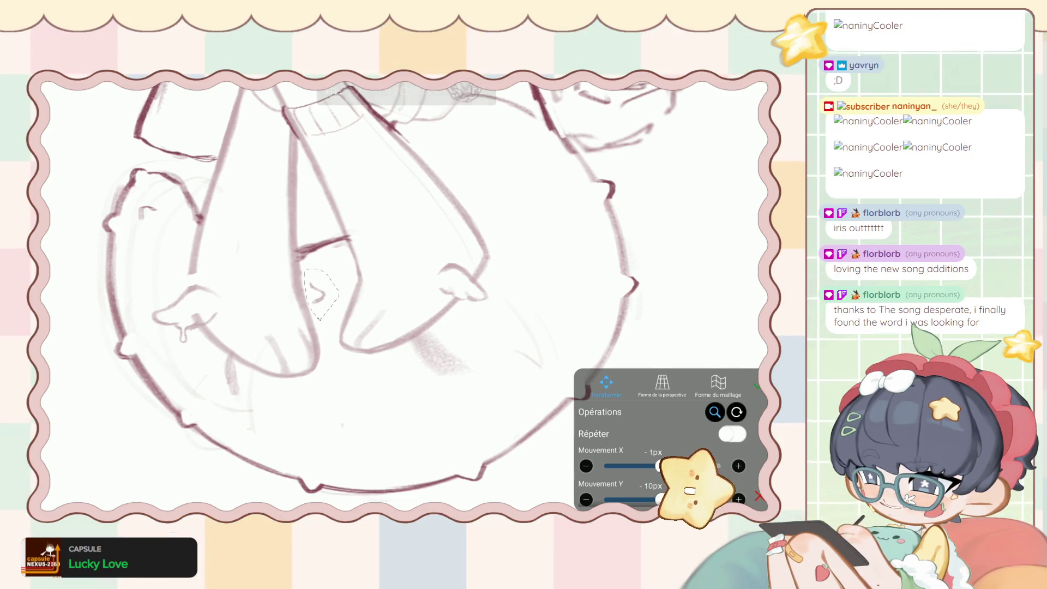
left_click(757, 386)
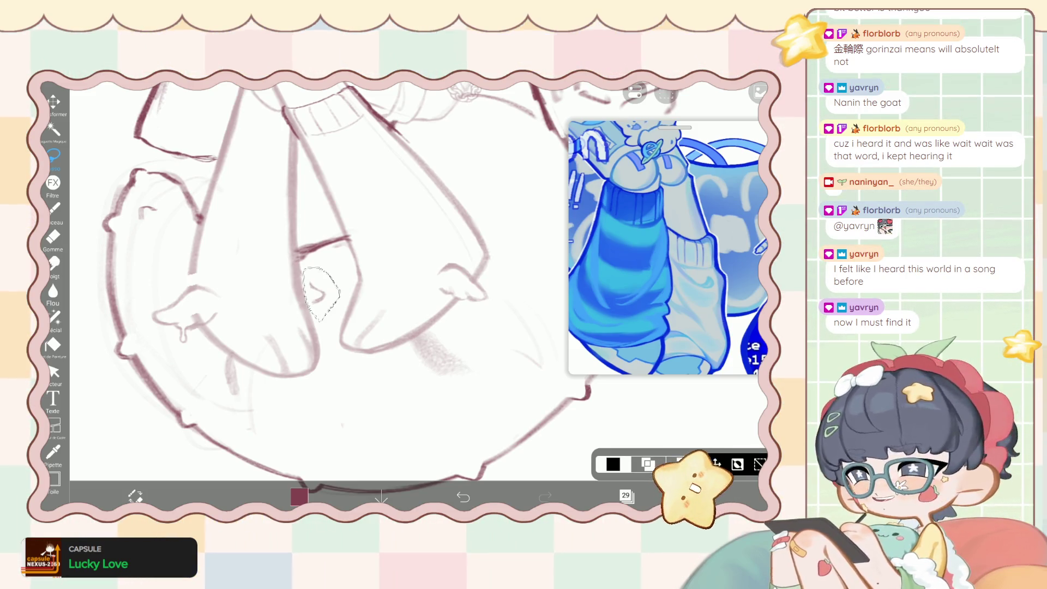
Switch to the eraser at 8.4px and clear the lasso selection.
left_click(53, 236)
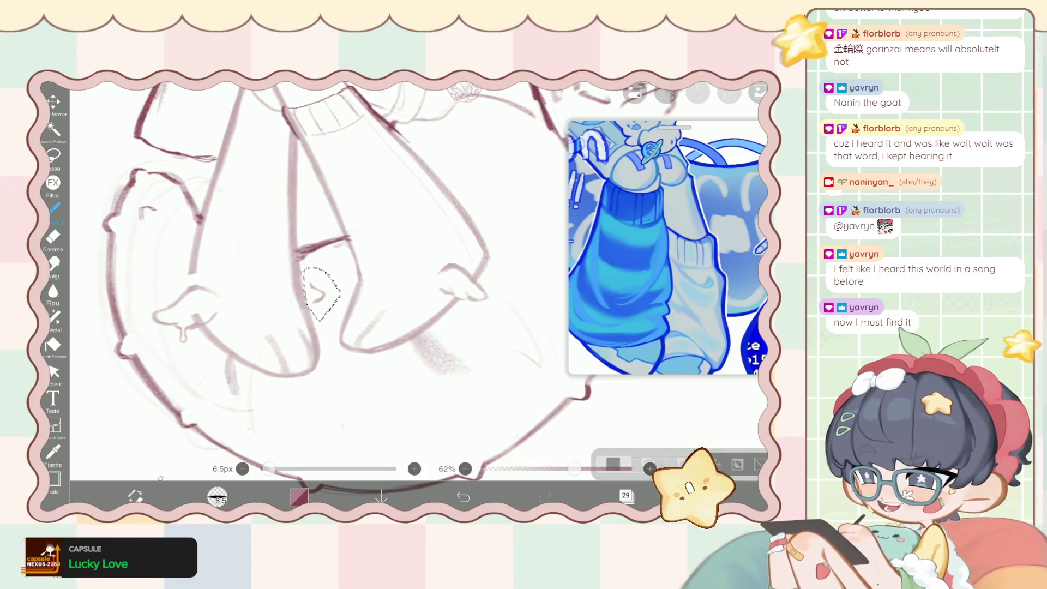
scroll(321, 294, "up", 5)
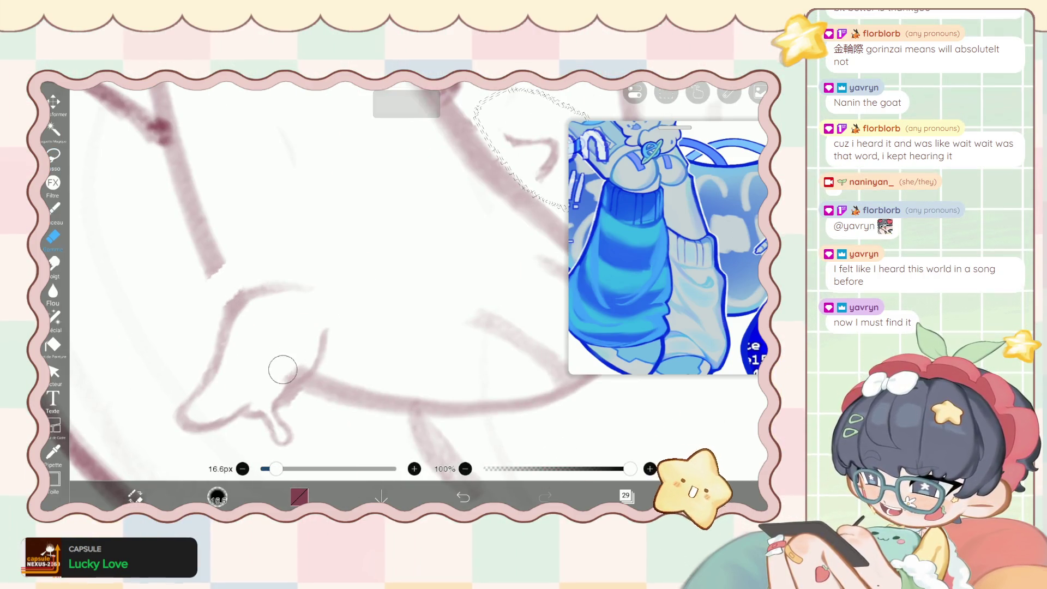
key("bracketleft")
key("bracketleft")
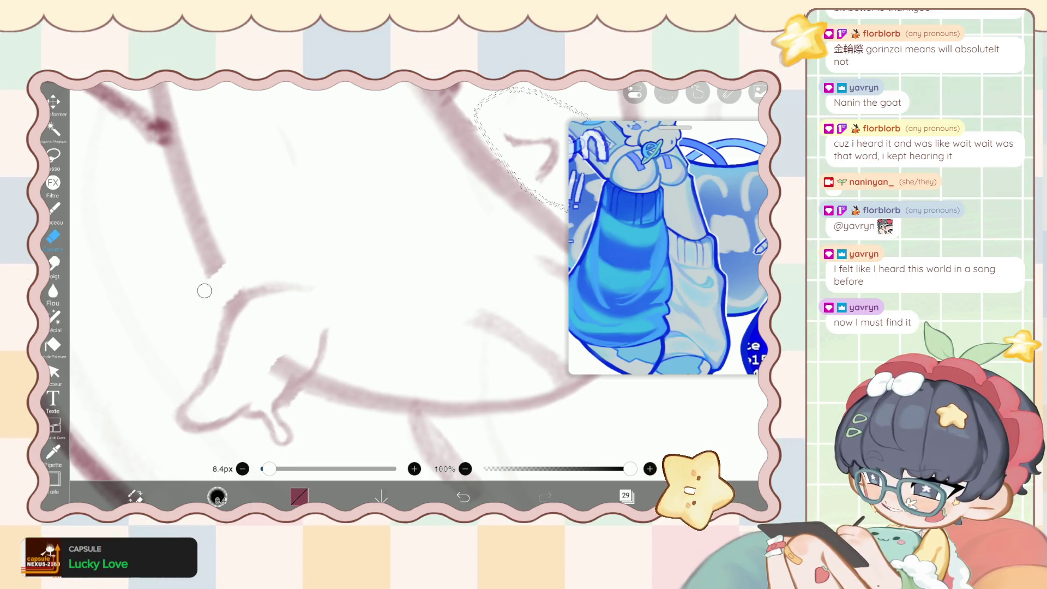
left_click(626, 495)
left_click(625, 496)
left_click(666, 93)
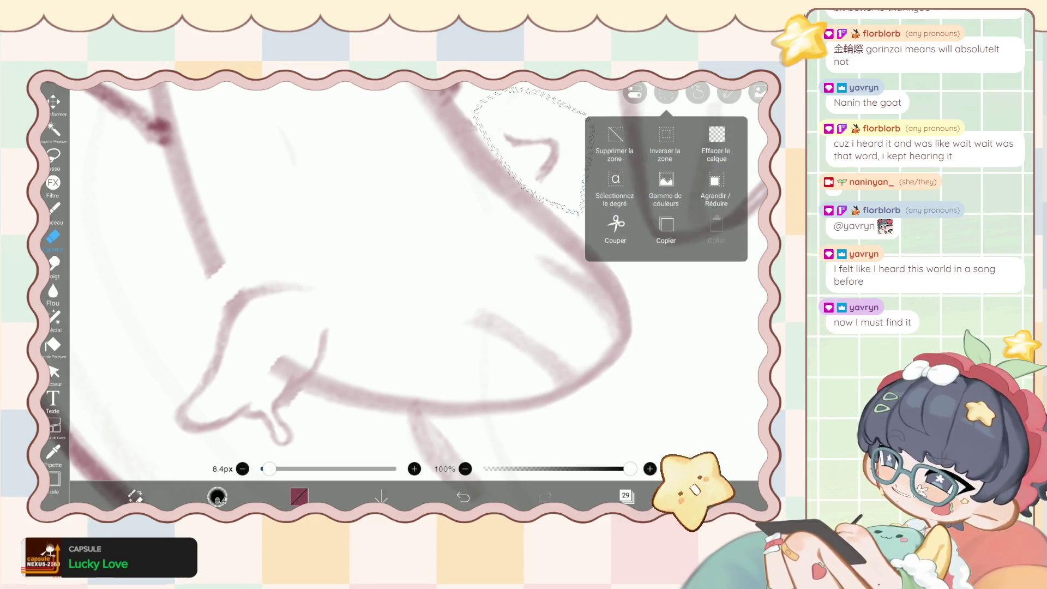
scroll(328, 273, "down", 2)
left_click(666, 93)
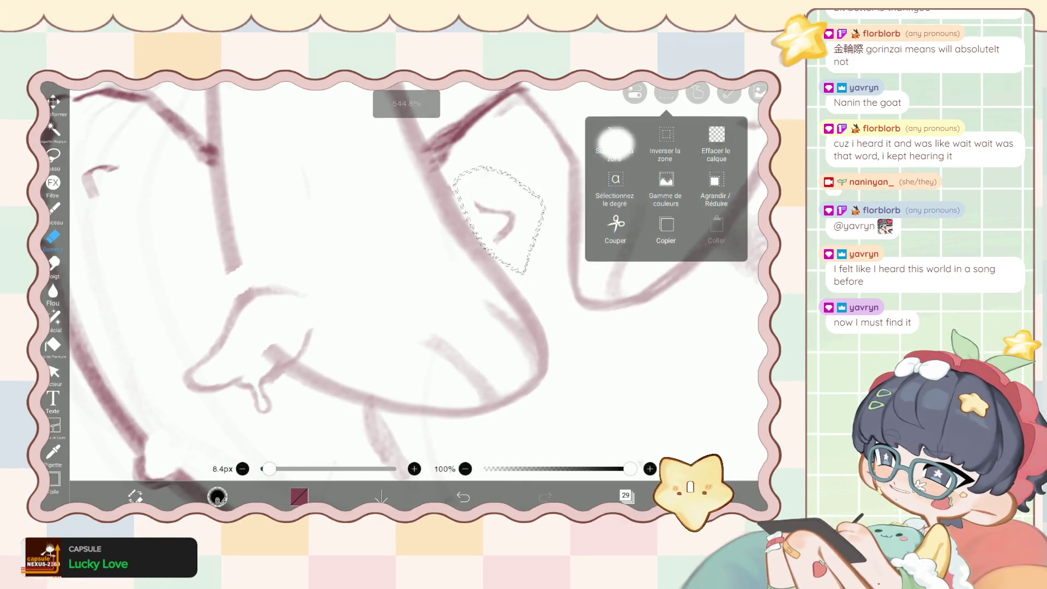
left_click(666, 145)
scroll(327, 273, "up", 2)
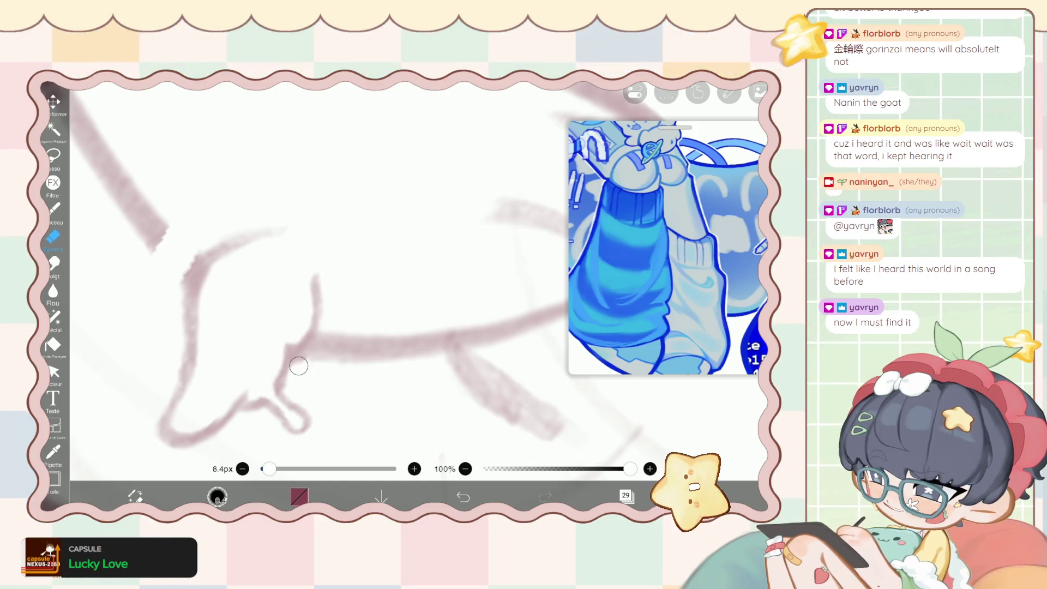
scroll(218, 245, "up", 2)
With the brush, extend the diagonal leg line downward.
key("b")
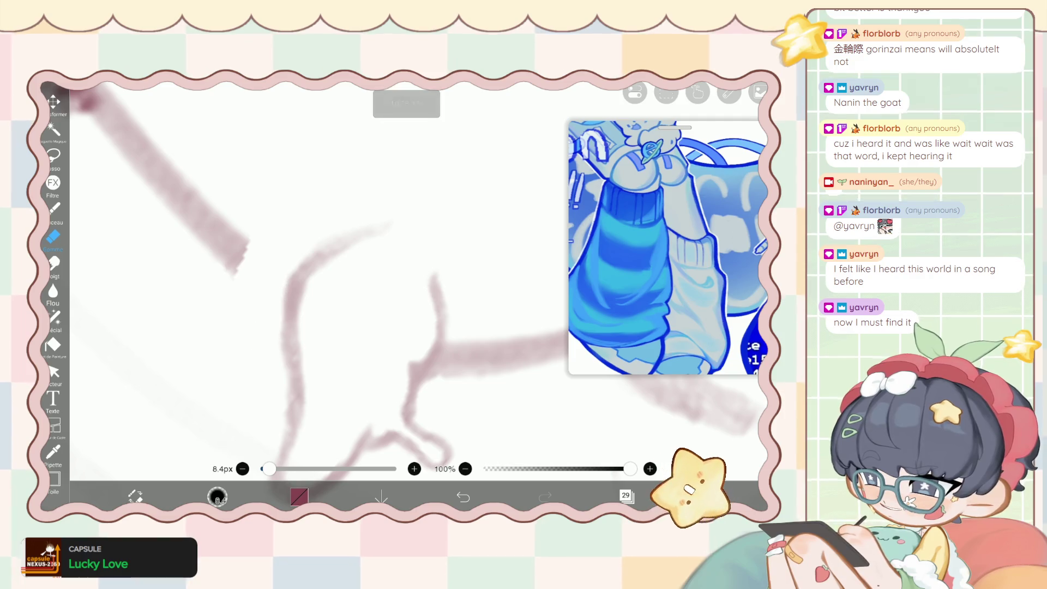
left_click_drag(229, 246, 287, 310)
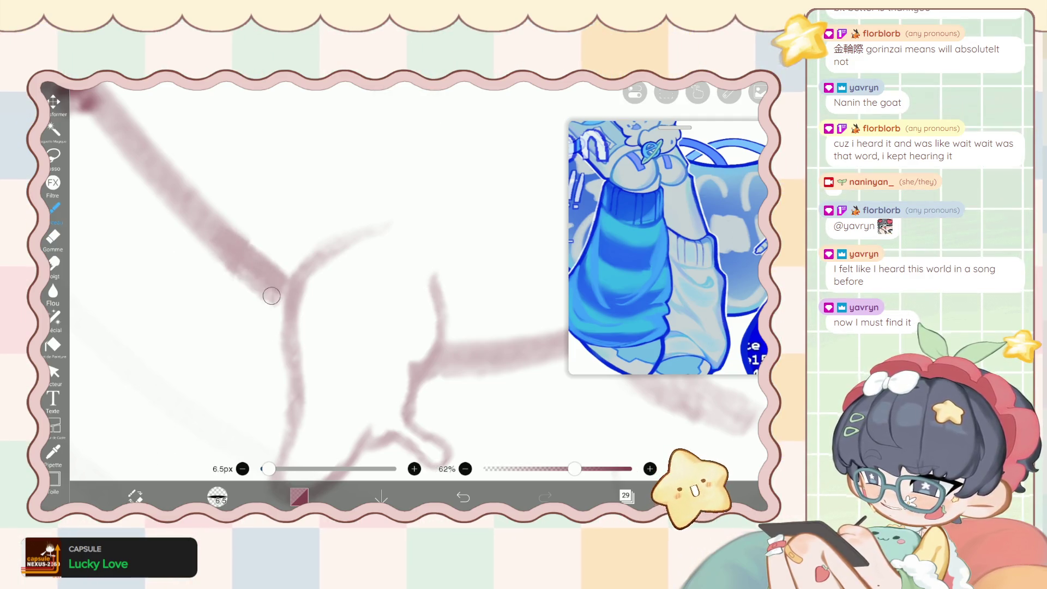
scroll(246, 268, "down", 3)
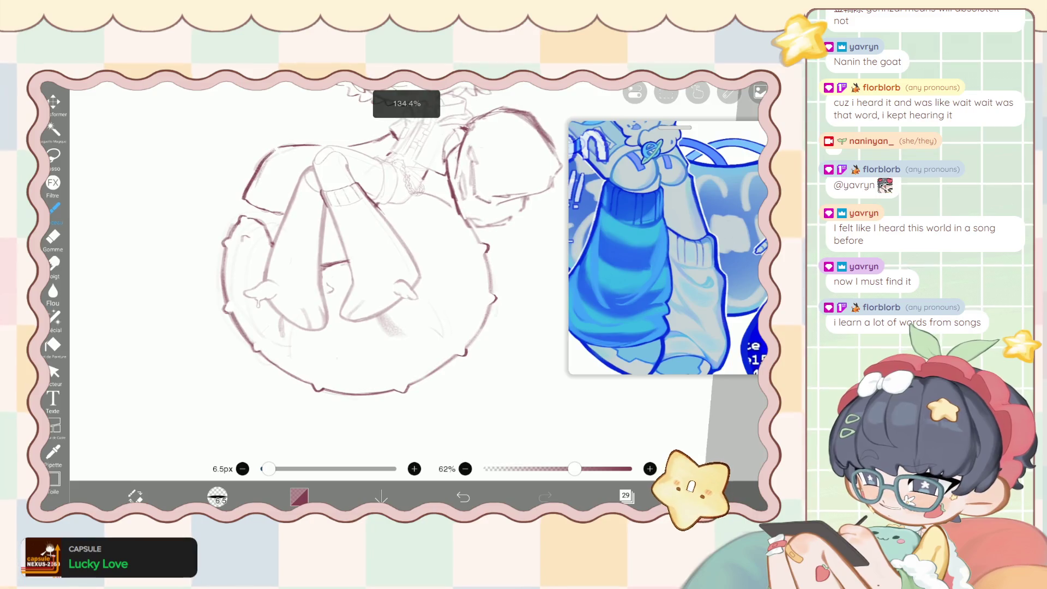
scroll(246, 272, "up", 3)
Erase stray marks, then draw a stroke joining the toe's hook line.
key("e")
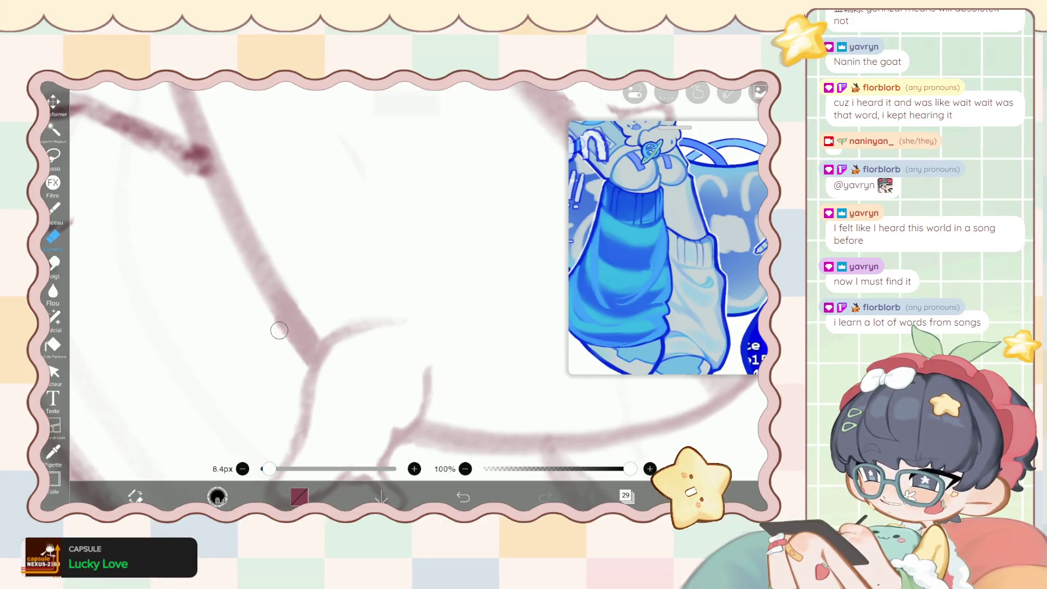
scroll(290, 282, "down", 3)
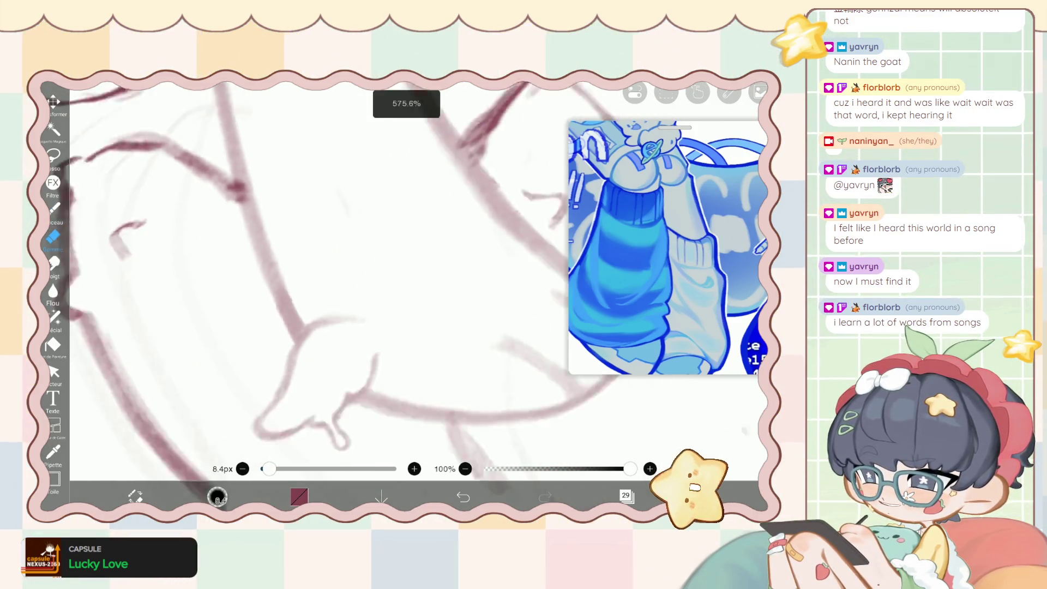
scroll(289, 282, "down", 3)
scroll(289, 283, "down", 2)
scroll(308, 250, "up", 3)
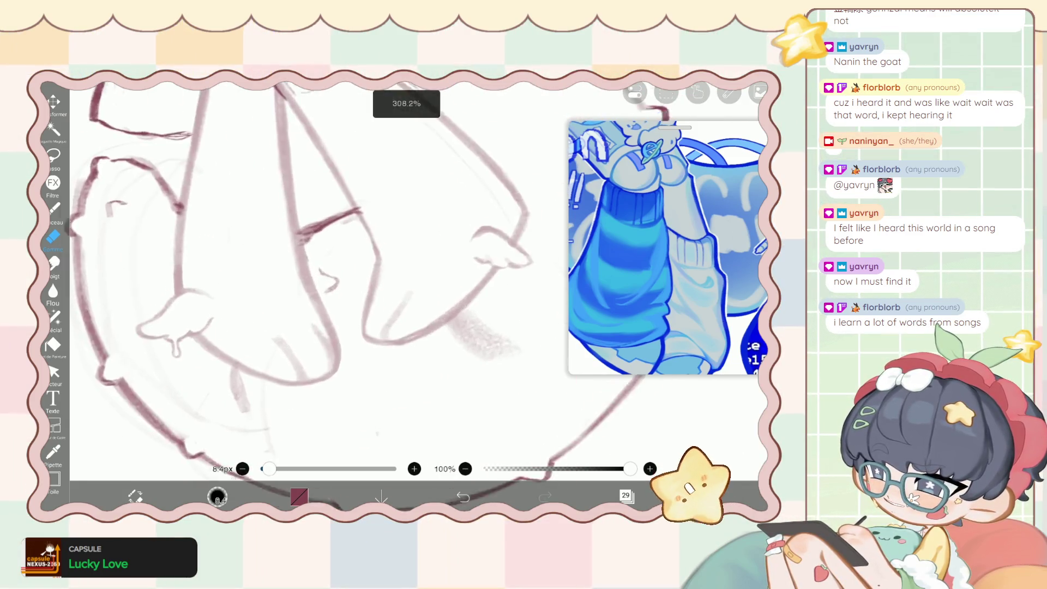
scroll(307, 250, "up", 3)
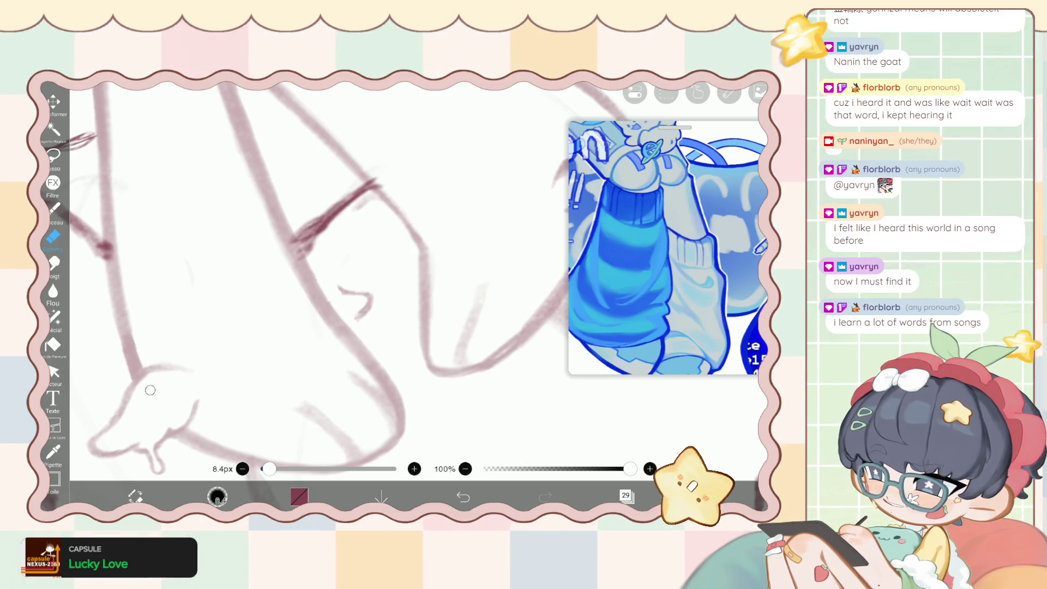
key("b")
scroll(330, 261, "up", 2)
scroll(330, 261, "up", 2)
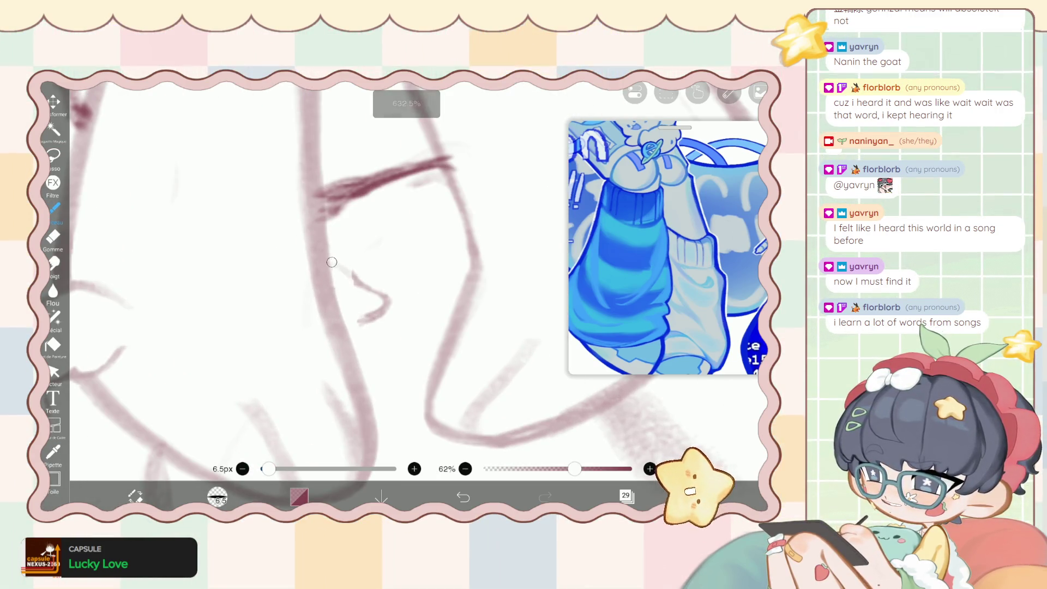
left_click_drag(329, 265, 371, 290)
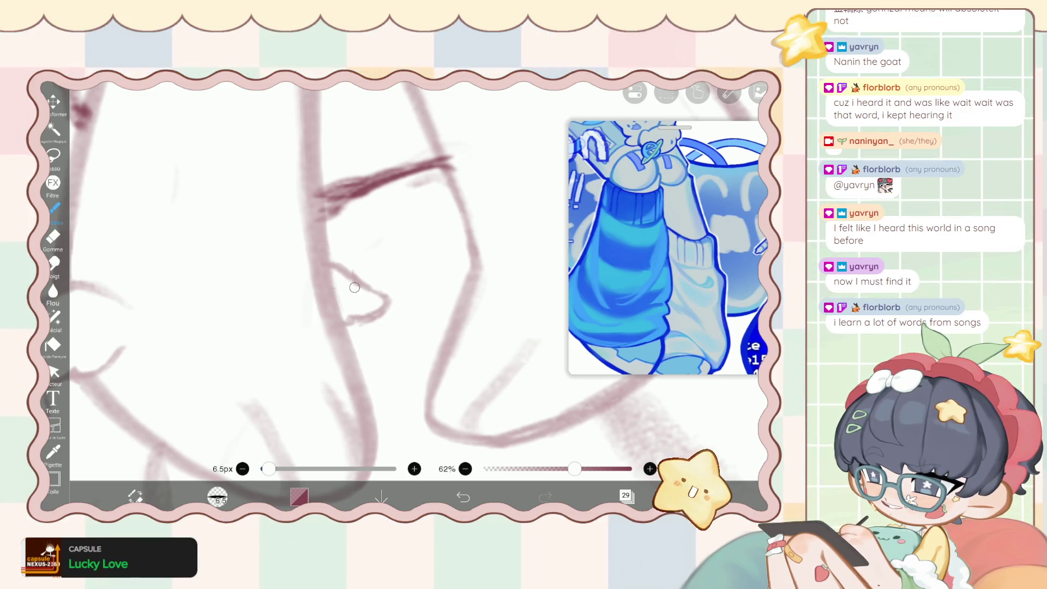
scroll(356, 290, "down", 5)
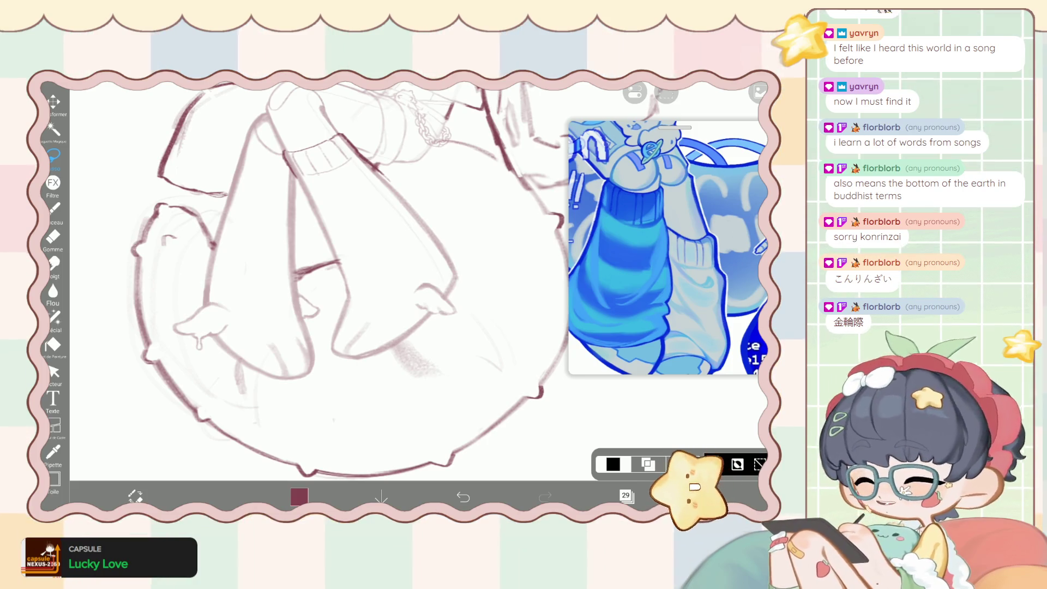
Lasso the right foot's toes, nudge them up and left, and apply.
left_click_drag(406, 304, 443, 319)
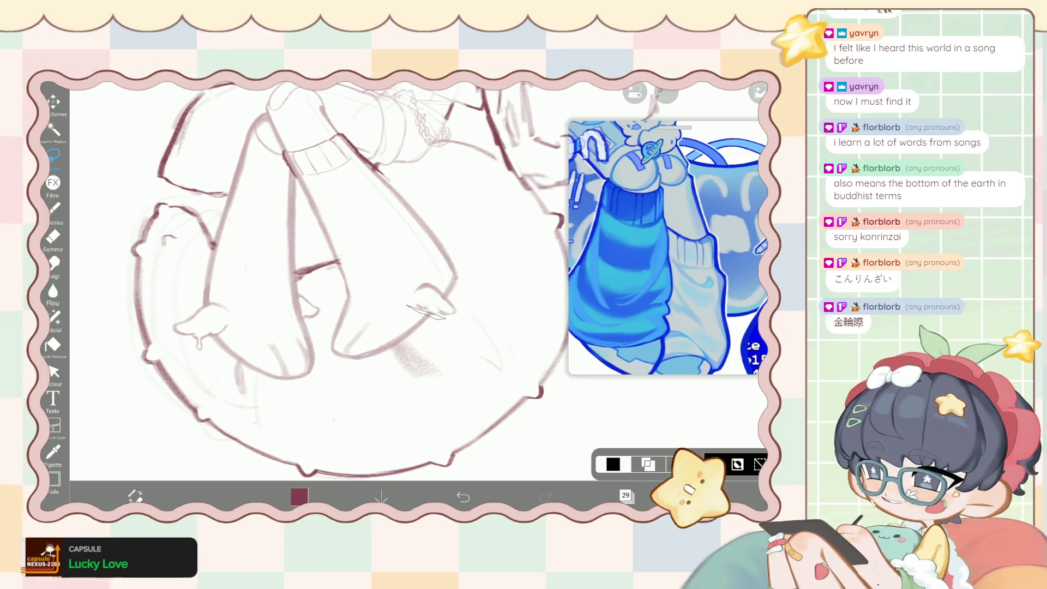
left_click(53, 101)
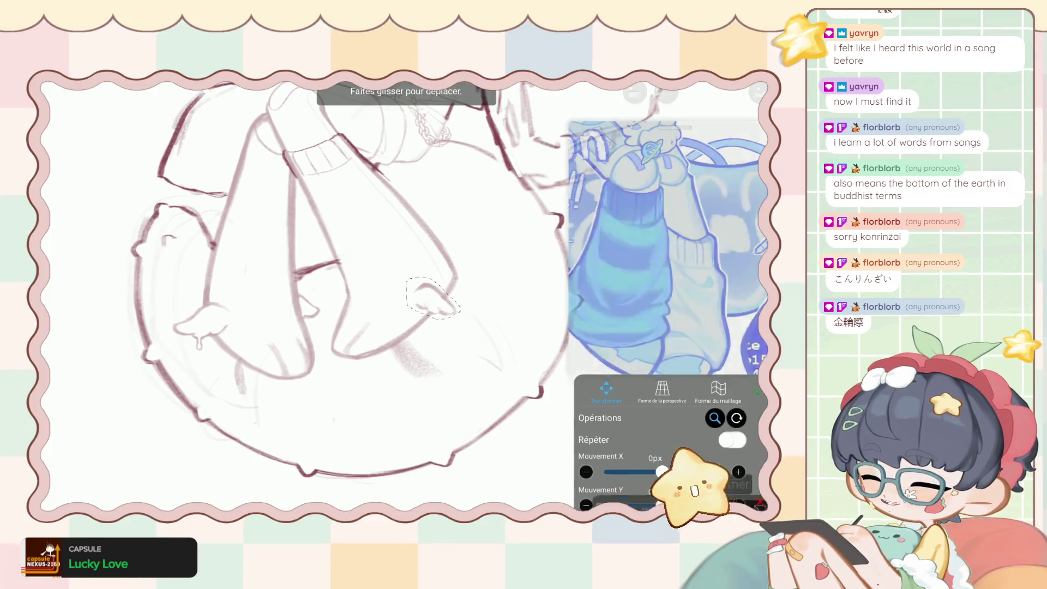
left_click_drag(436, 298, 438, 301)
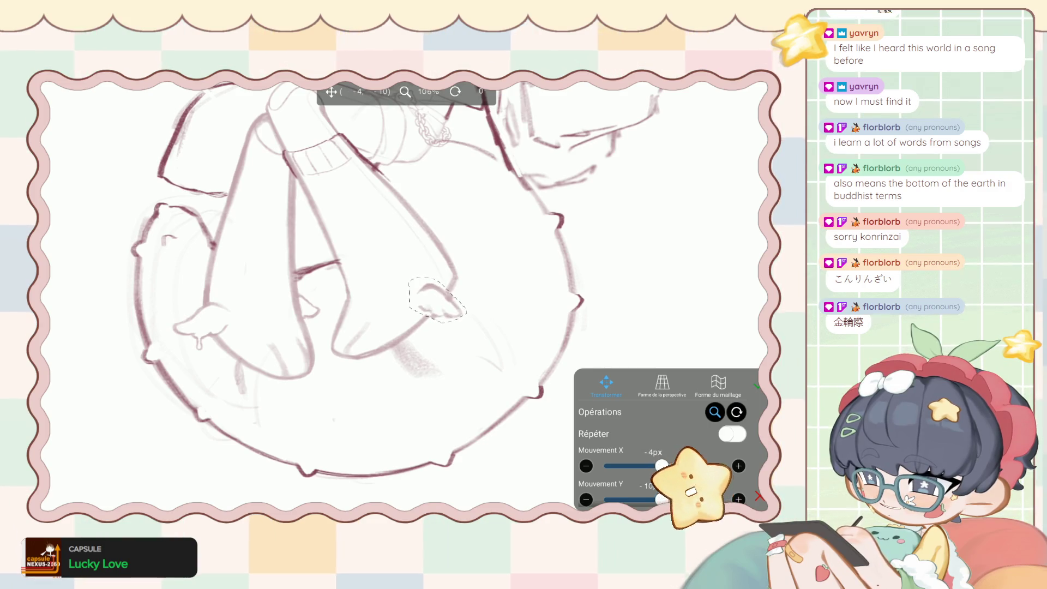
left_click(758, 386)
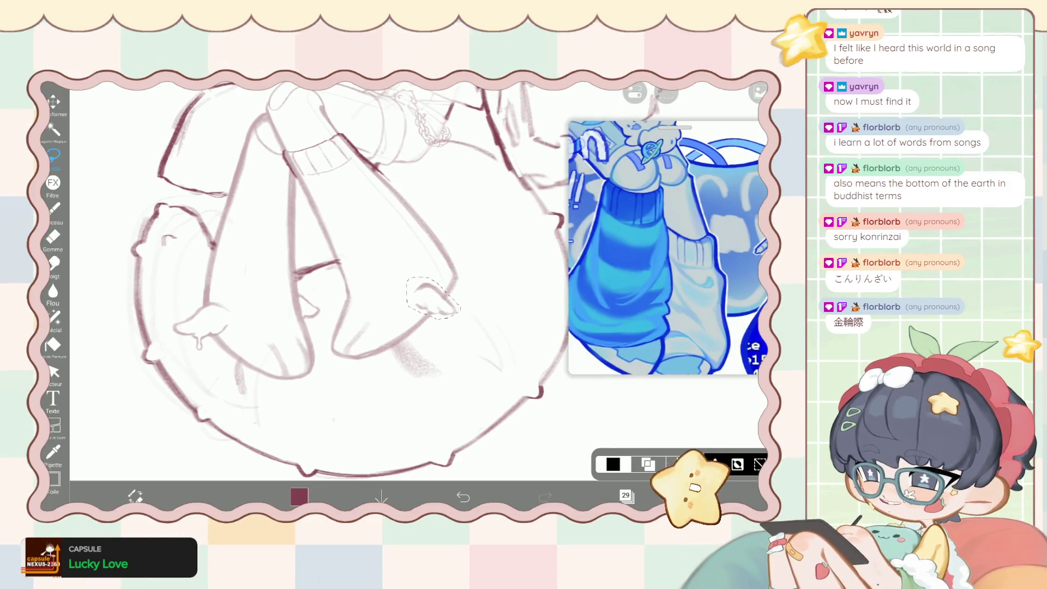
scroll(409, 300, "up", 3)
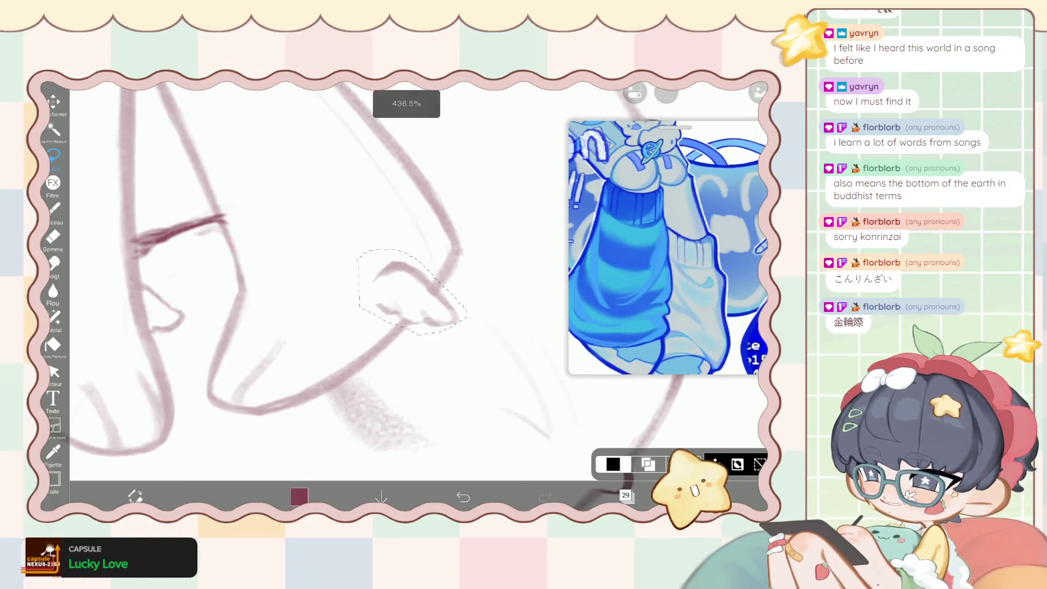
Subtract a small area from the toe selection, then shift and fine-tune it before applying.
left_click(684, 464)
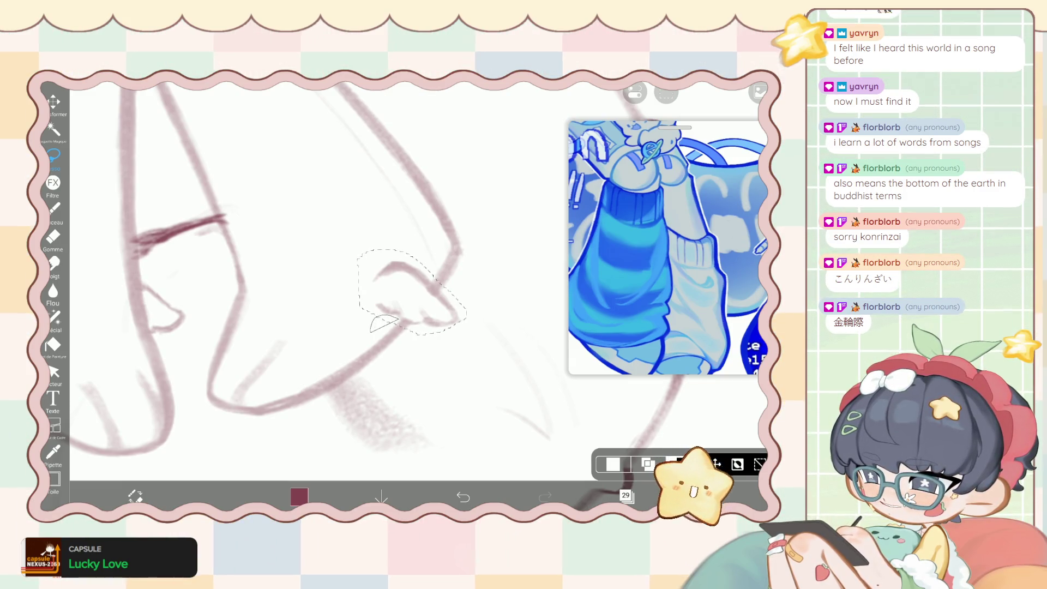
left_click_drag(370, 331, 406, 325)
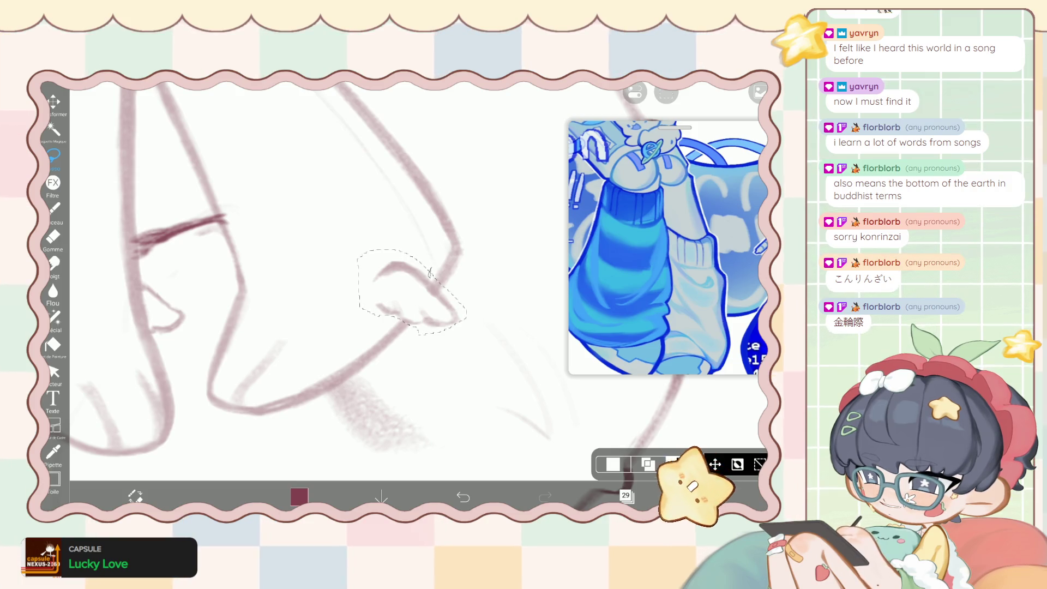
scroll(426, 289, "down", 5)
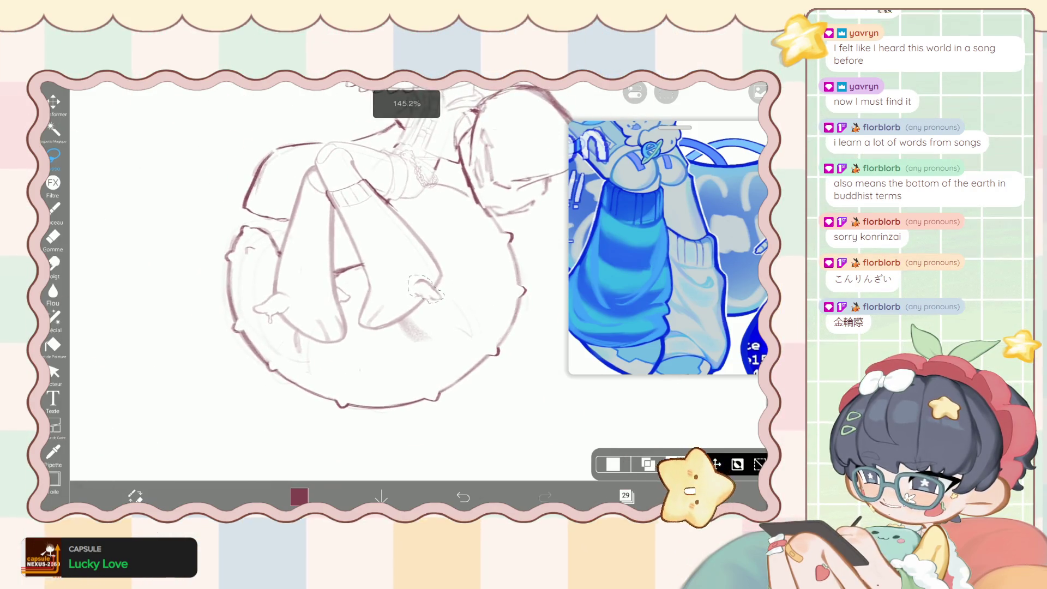
left_click(54, 102)
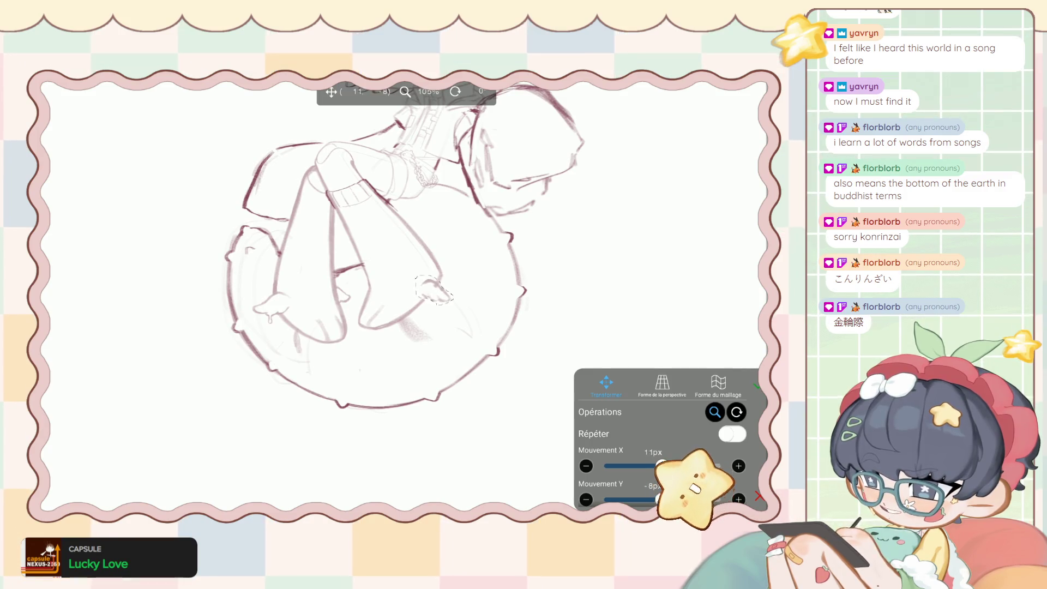
left_click_drag(433, 289, 430, 291)
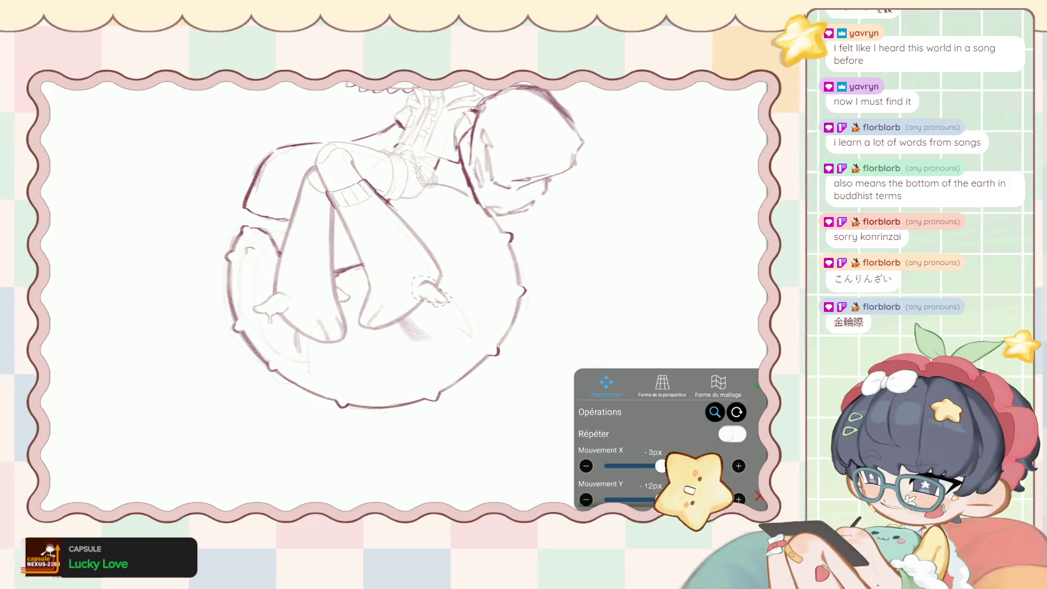
left_click_drag(431, 292, 441, 286)
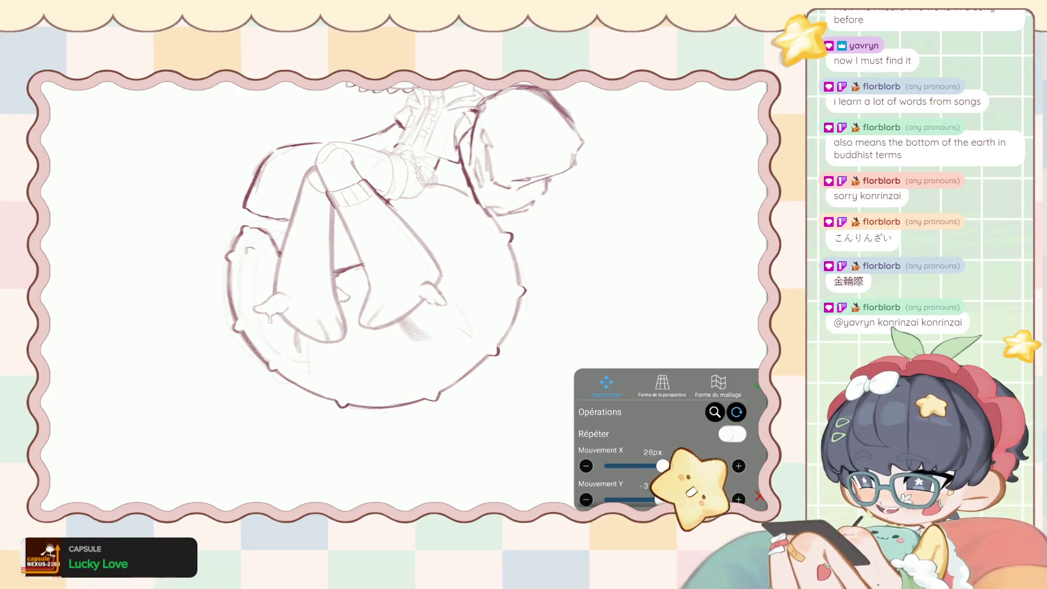
left_click(756, 386)
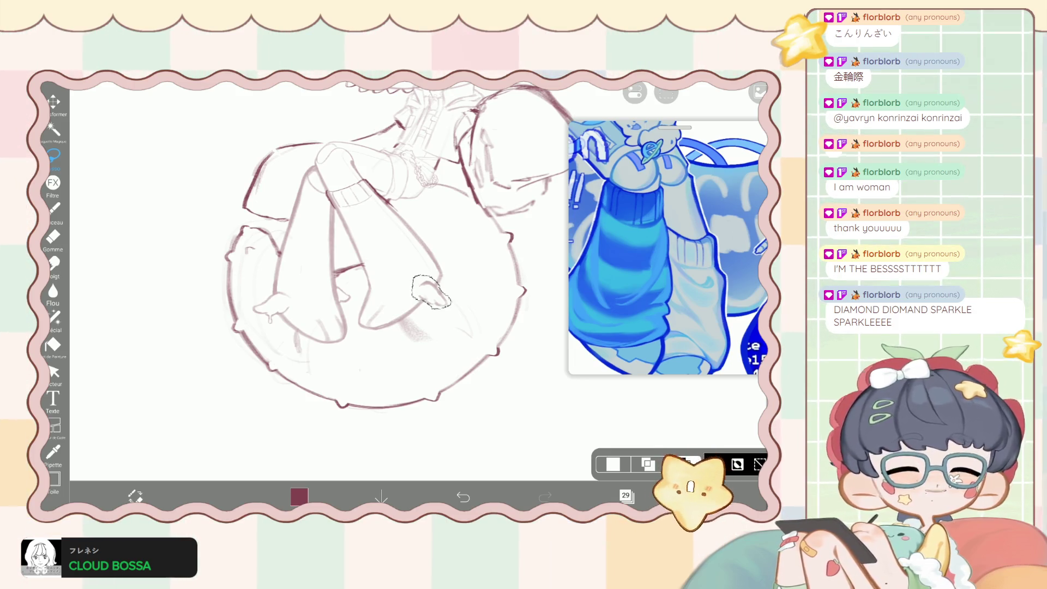
Deselect the toes, undo and redo the deselect, then choose the Liquify Pen.
scroll(399, 246, "up", 2)
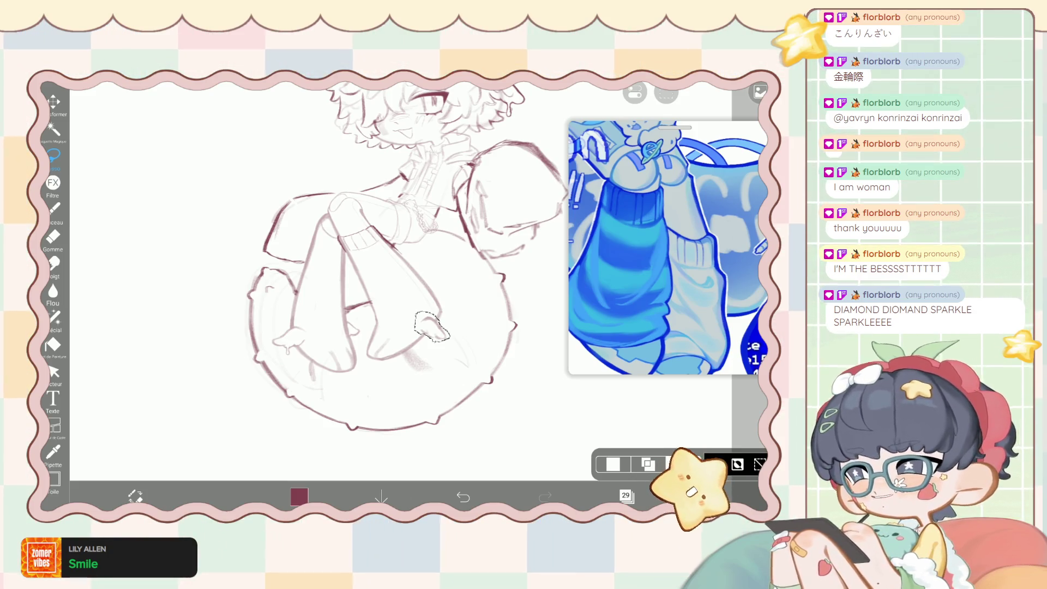
scroll(400, 257, "up", 2)
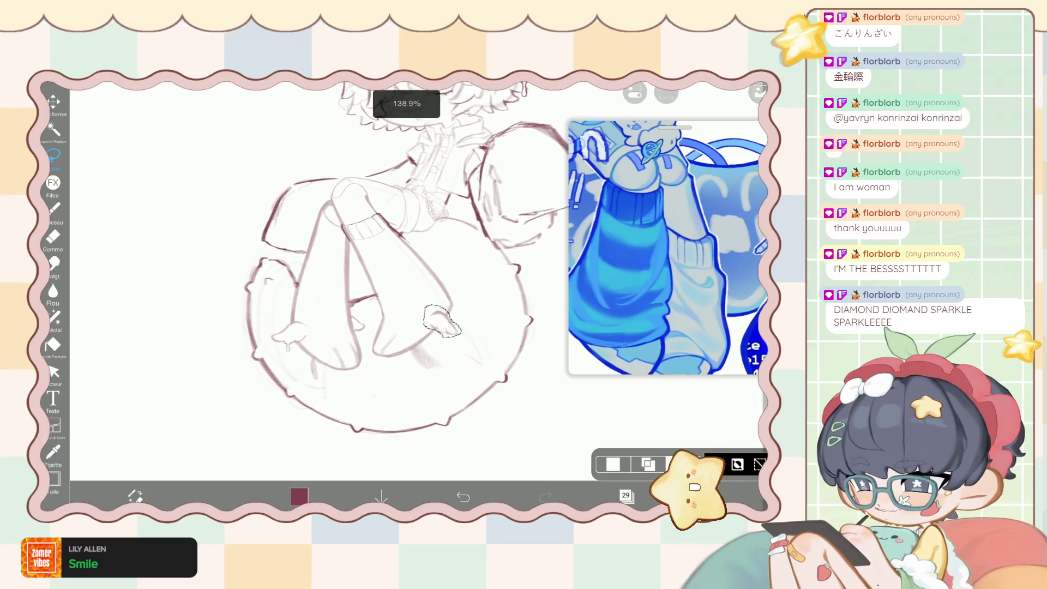
left_click(666, 94)
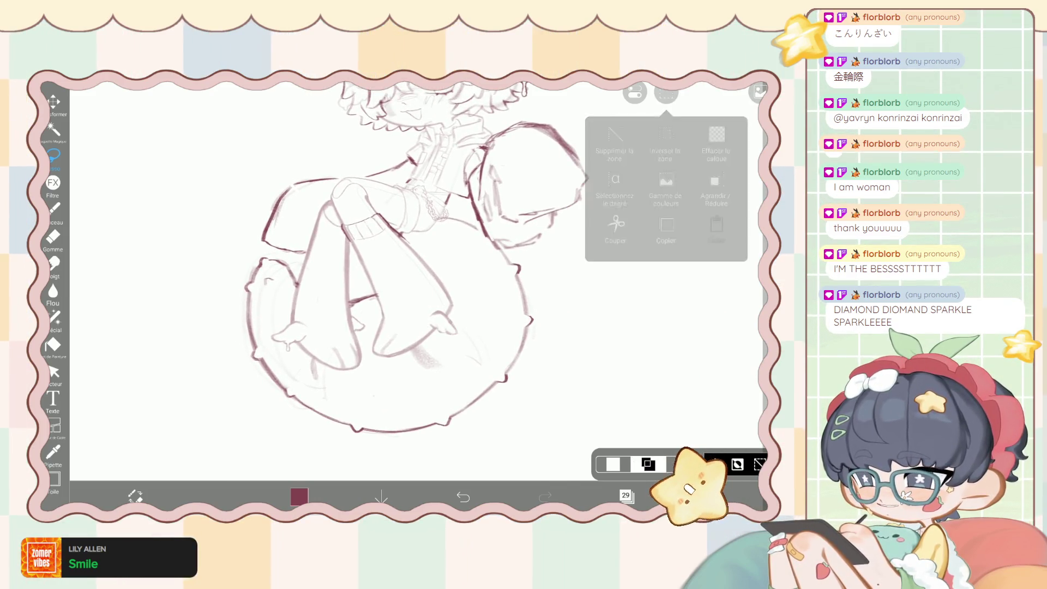
scroll(399, 256, "down", 2)
scroll(382, 256, "down", 1)
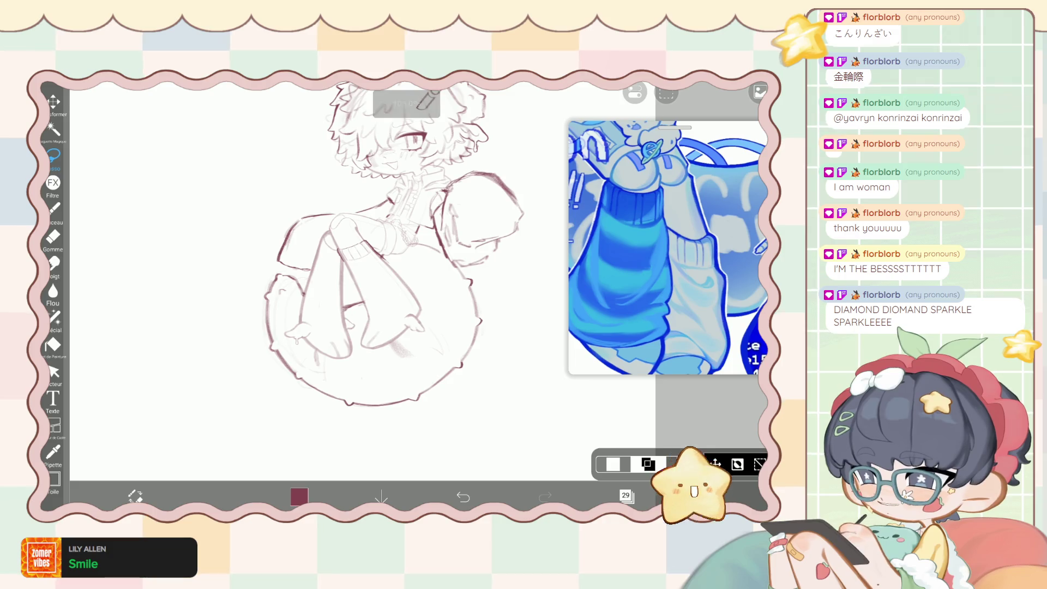
key("ctrl+z")
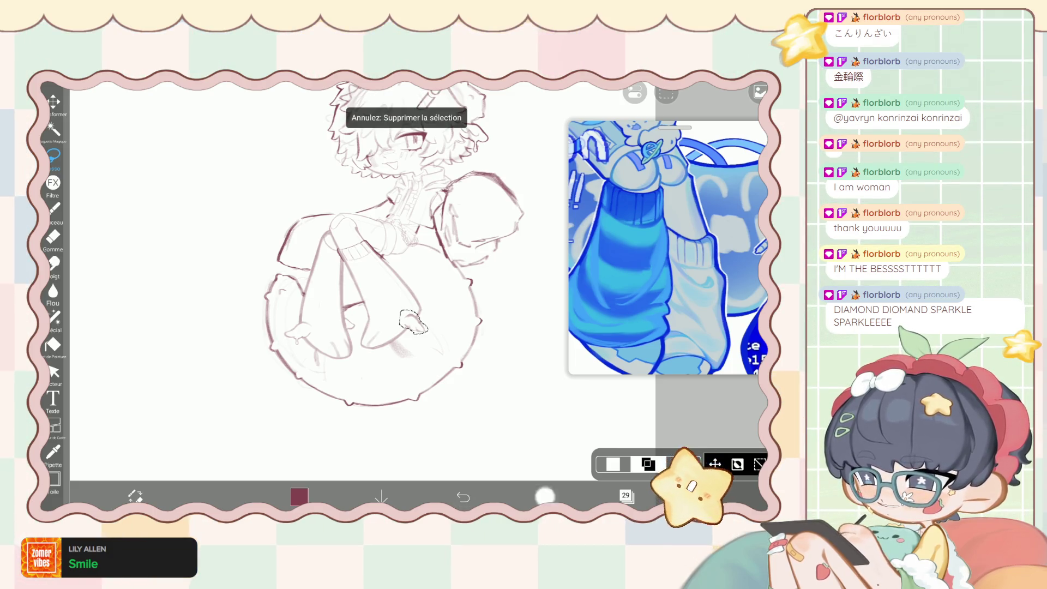
left_click(546, 496)
left_click(54, 318)
scroll(382, 257, "up", 1)
Set Liquify to 125px, return to the brush, undo the visibility toggle and select layer 30.
left_click_drag(617, 450, 641, 450)
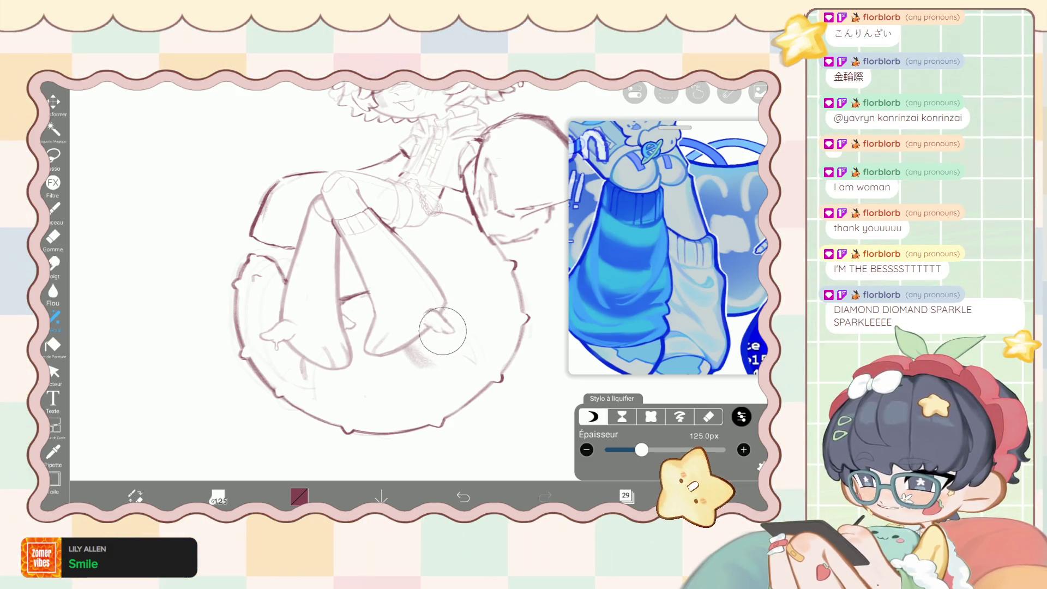
left_click(53, 207)
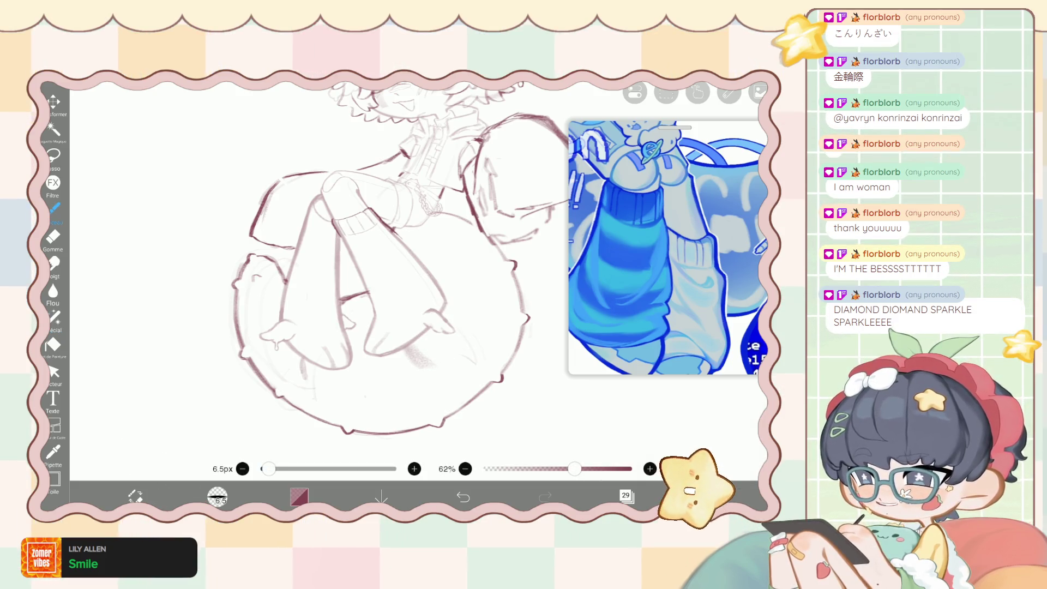
left_click(625, 495)
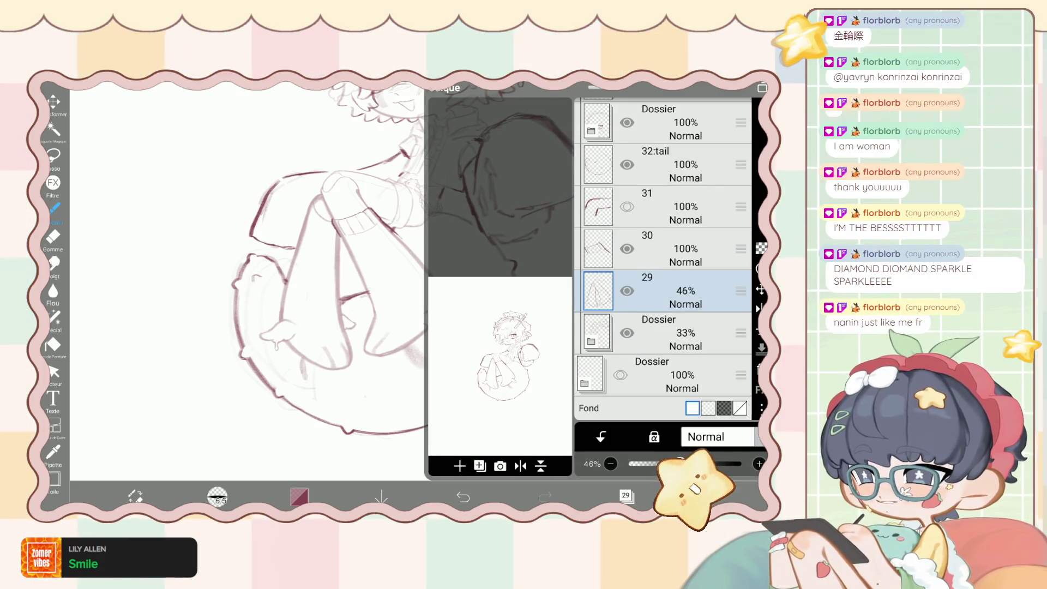
scroll(663, 256, "up", 1)
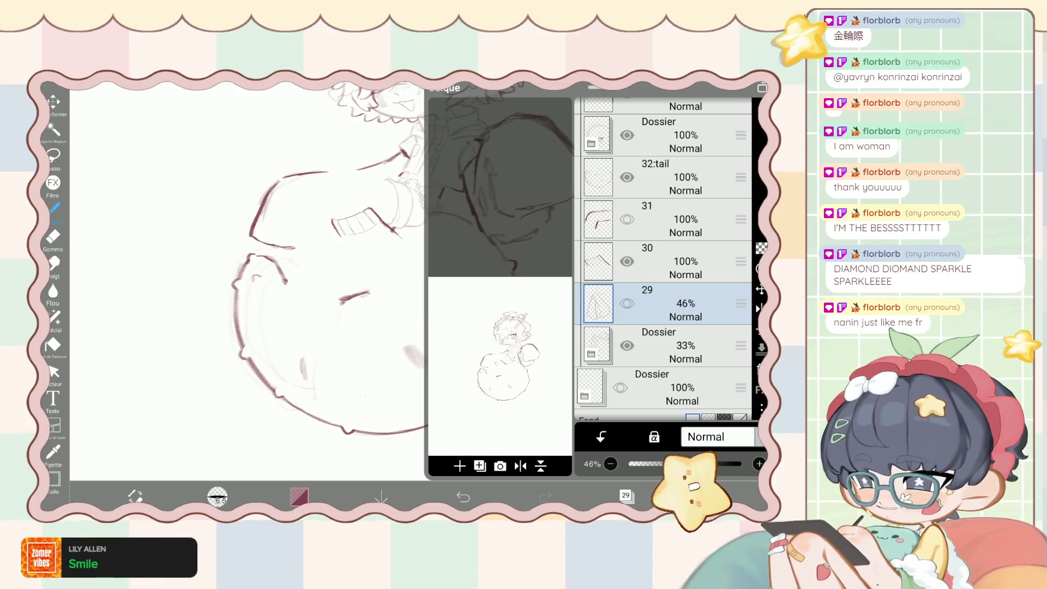
key("ctrl+z")
scroll(663, 259, "down", 1)
left_click(663, 279)
left_click(626, 495)
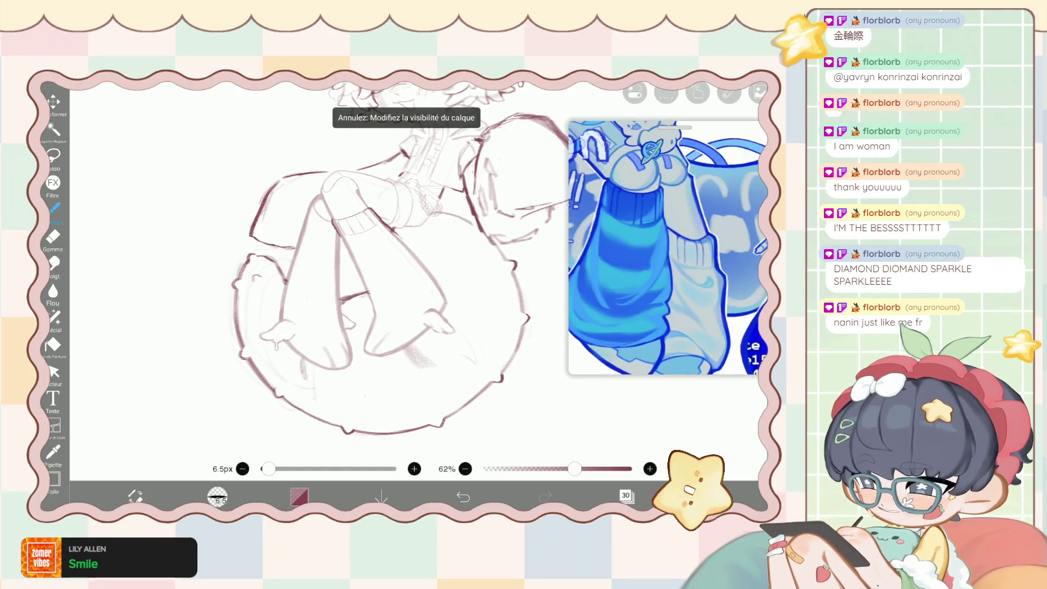
scroll(349, 273, "up", 3)
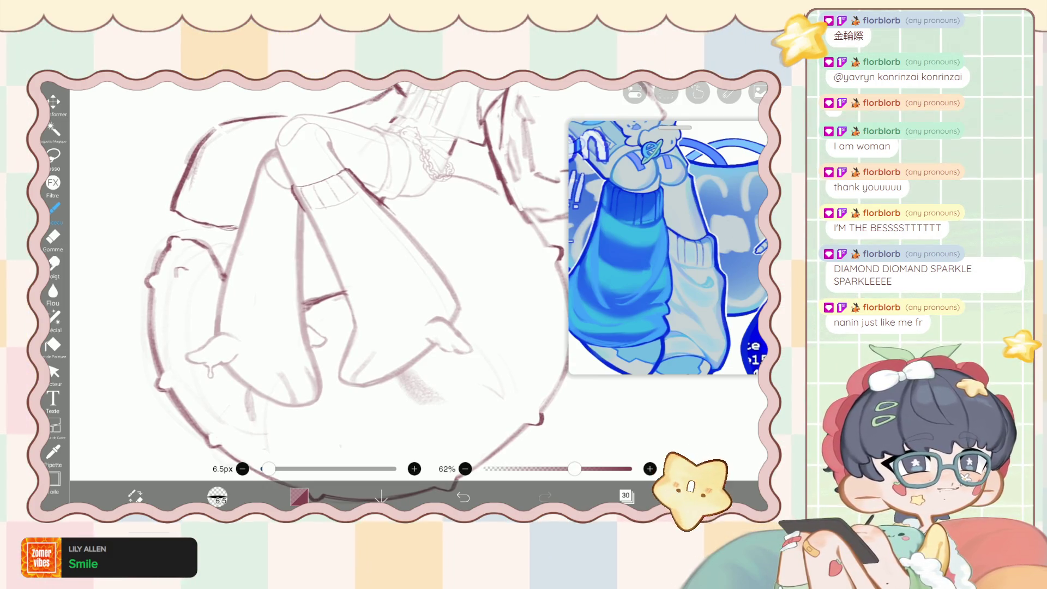
Compare the feet with and without the last brush stroke, then restore it.
scroll(349, 273, "up", 1)
scroll(349, 273, "up", 1)
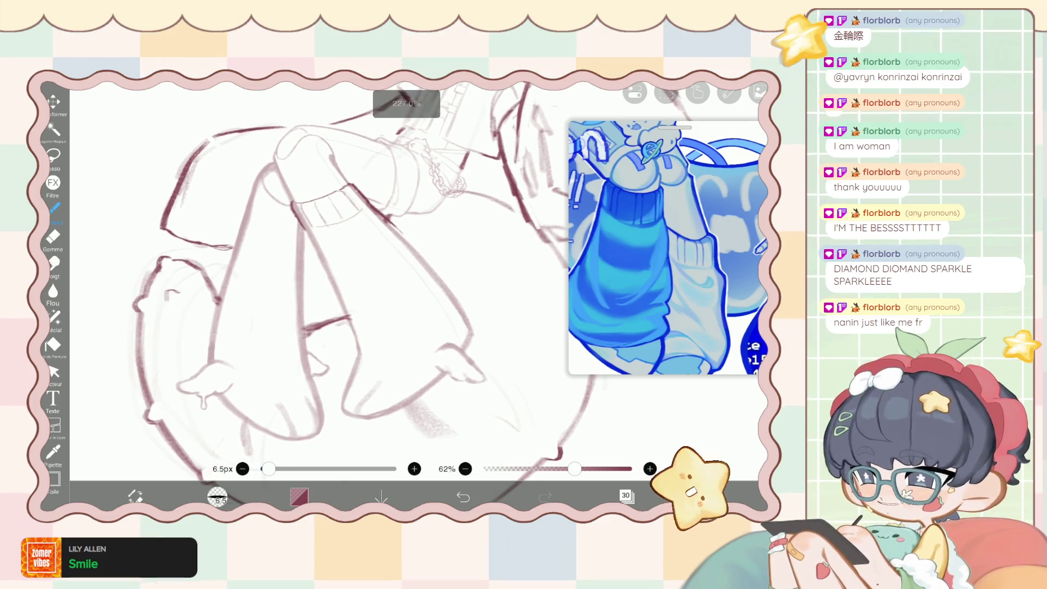
scroll(393, 251, "up", 1)
scroll(392, 251, "up", 1)
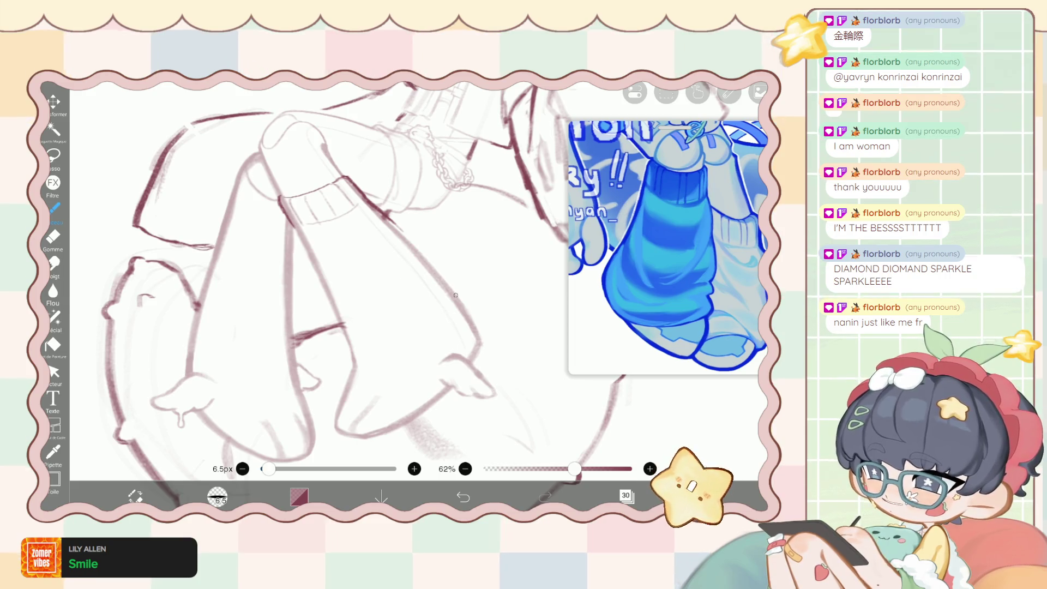
key("ctrl+z")
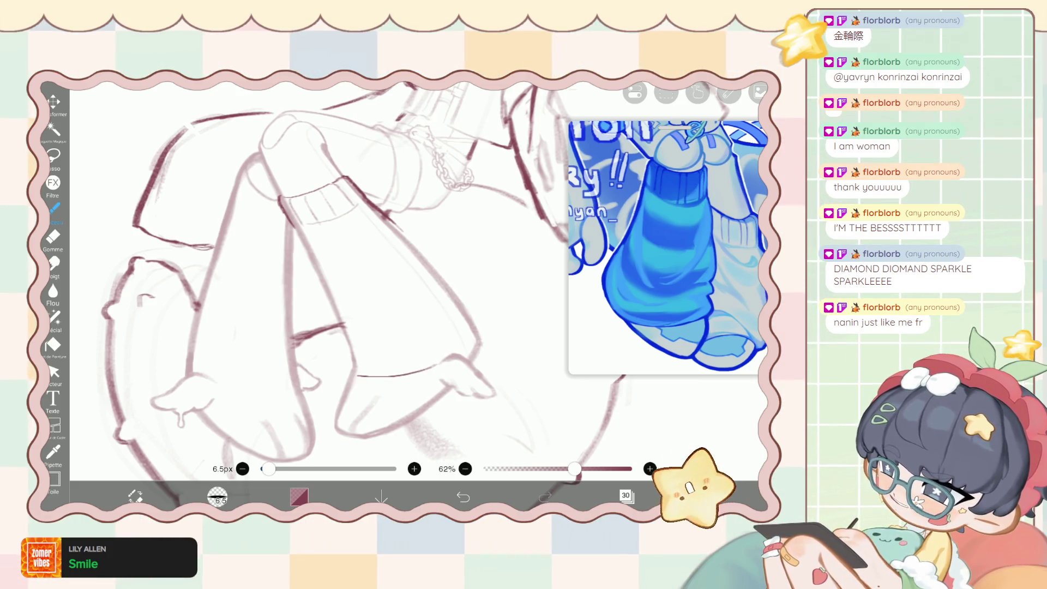
key("ctrl+z")
key("ctrl+y")
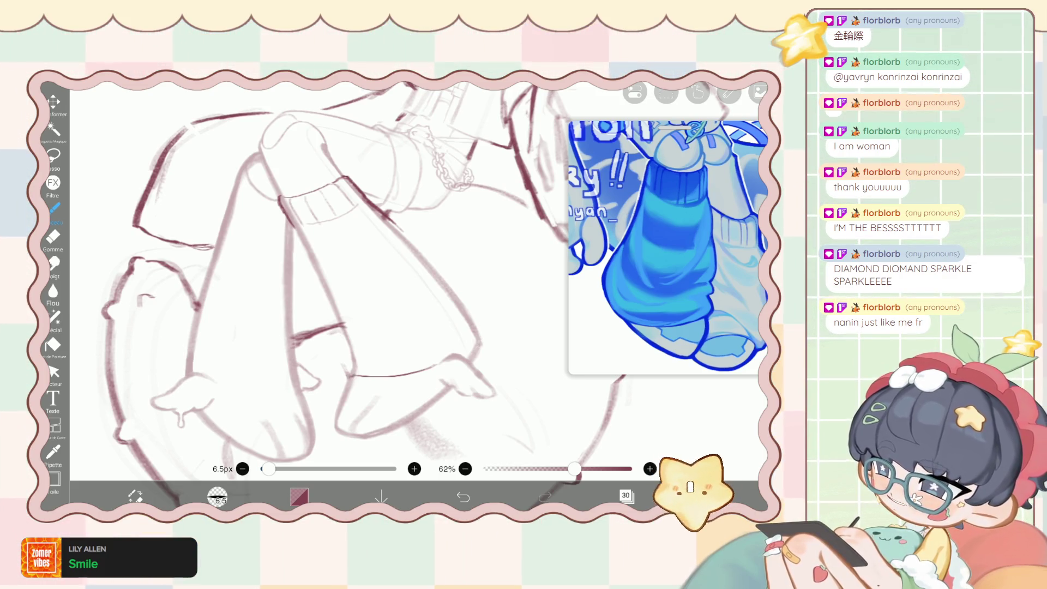
Alternate eraser and brush to clean the foot lines, then pick the liquify tool.
scroll(327, 284, "down", 1)
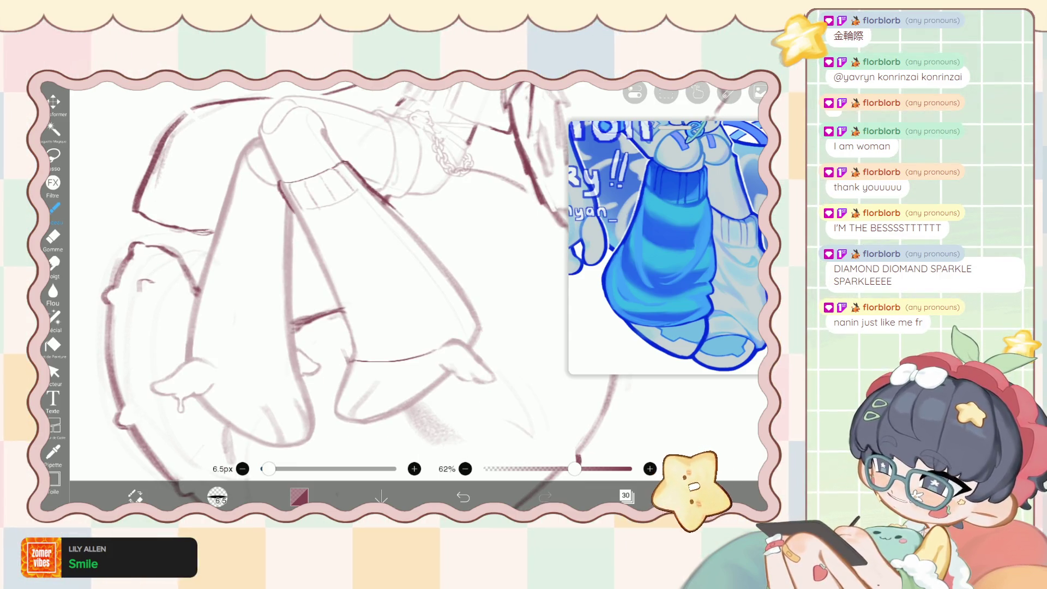
scroll(379, 311, "up", 3)
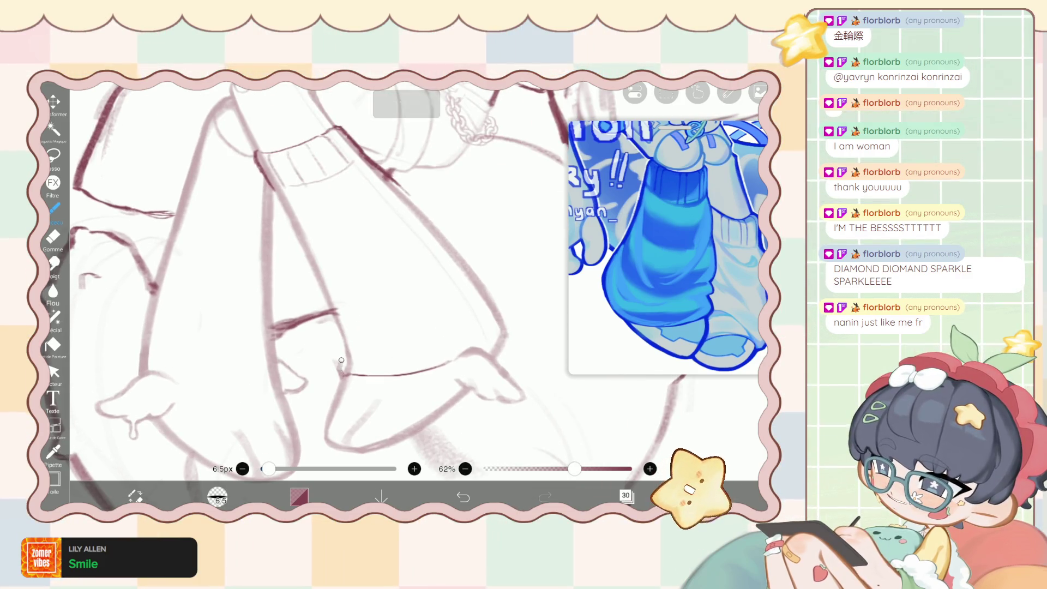
key("e")
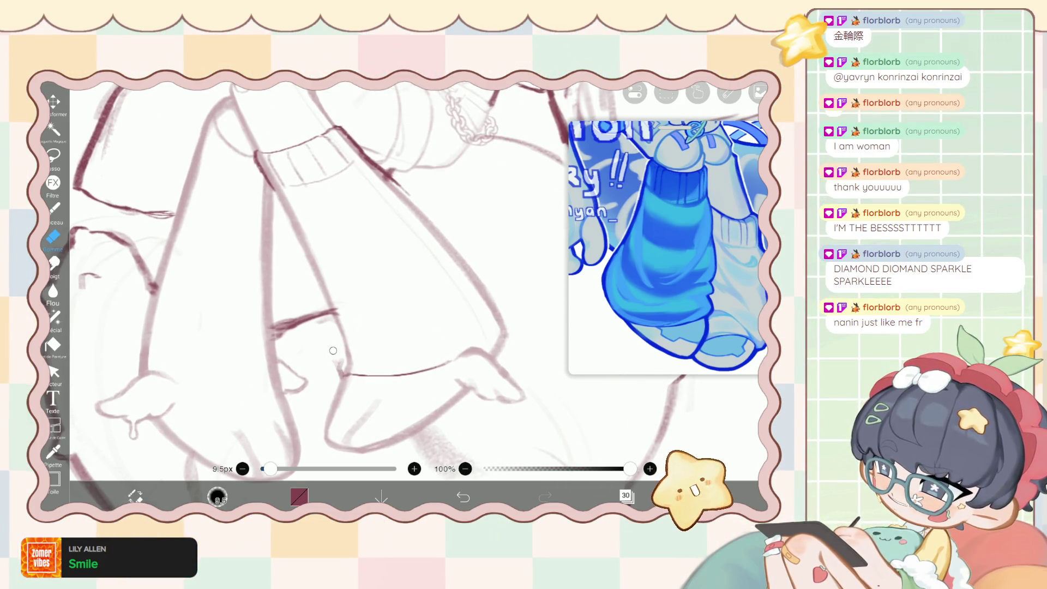
scroll(344, 361, "down", 3)
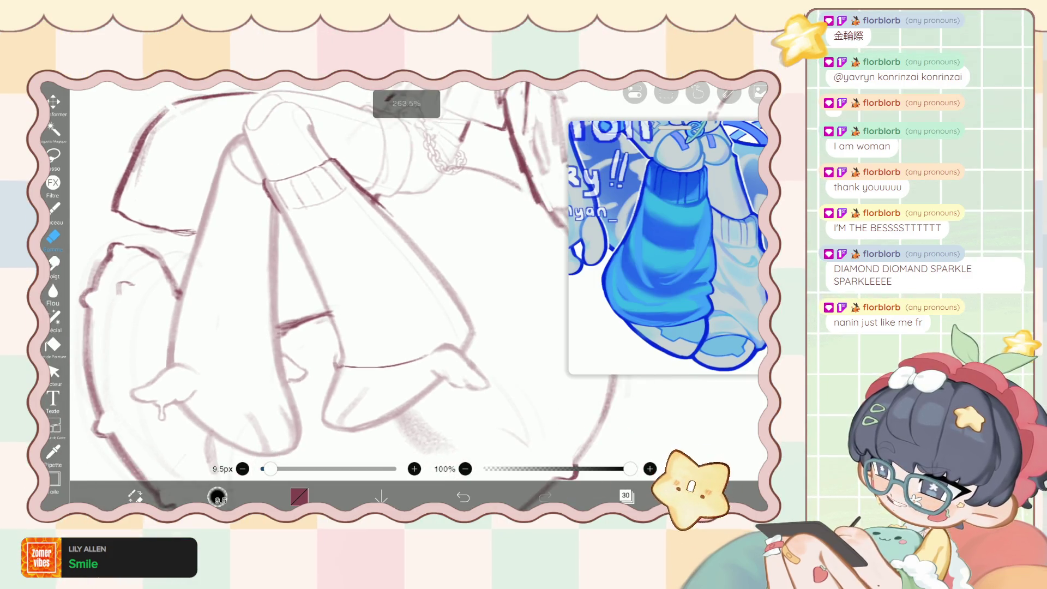
key("b")
left_click(52, 316)
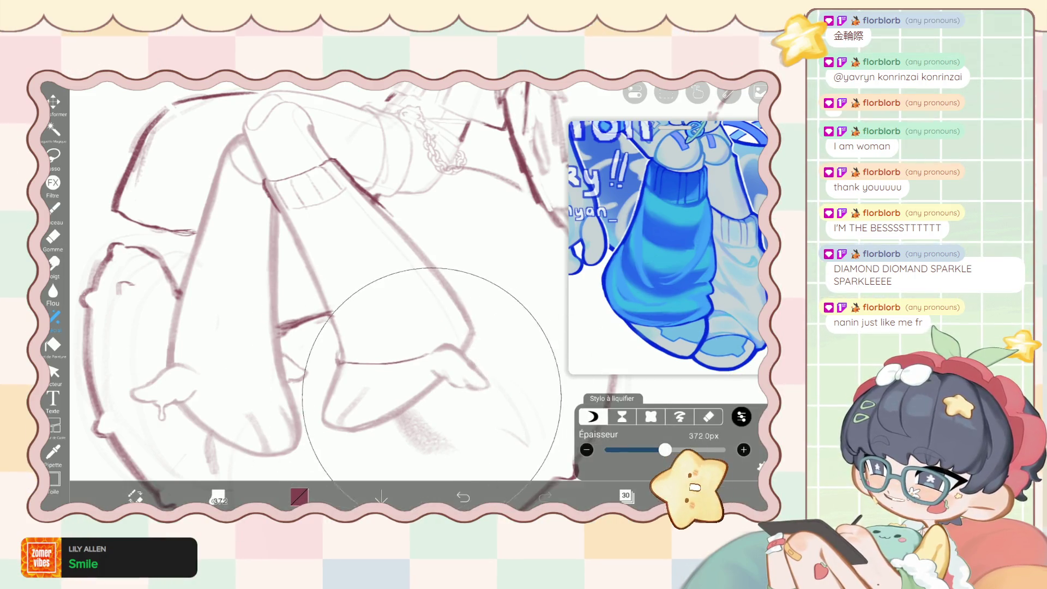
Narrow liquify to 231px, then redraw the foot-leg junction and darken the foot's upper edge.
left_click_drag(665, 450, 654, 449)
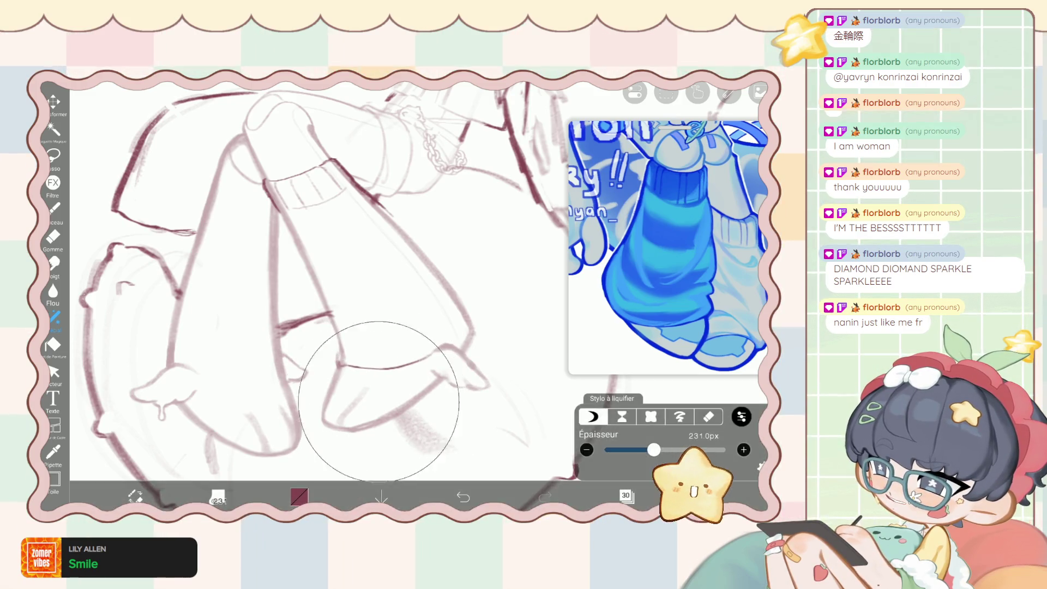
left_click(53, 209)
scroll(329, 347, "up", 5)
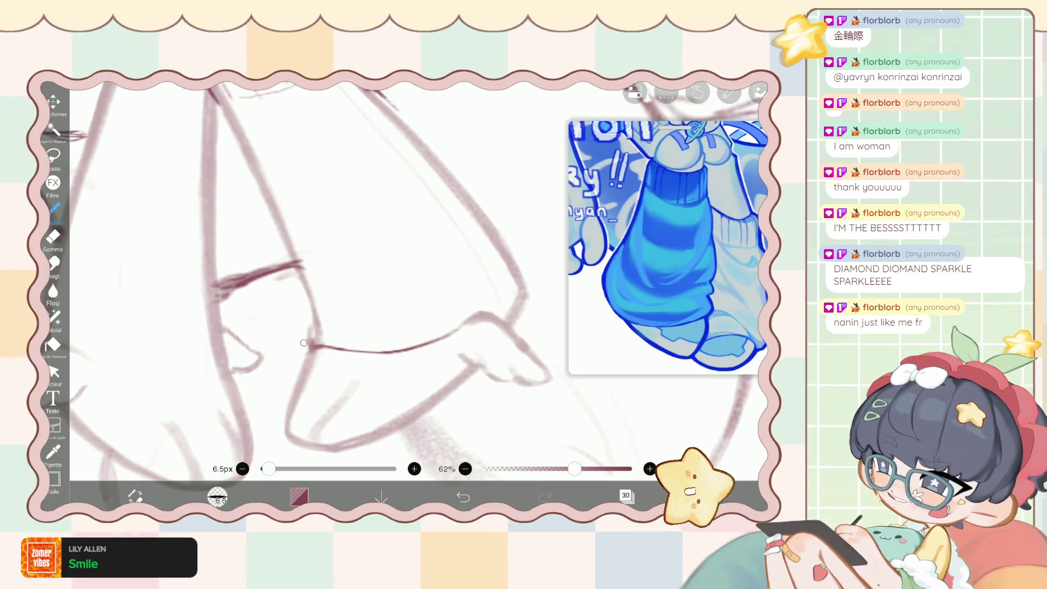
scroll(299, 341, "up", 3)
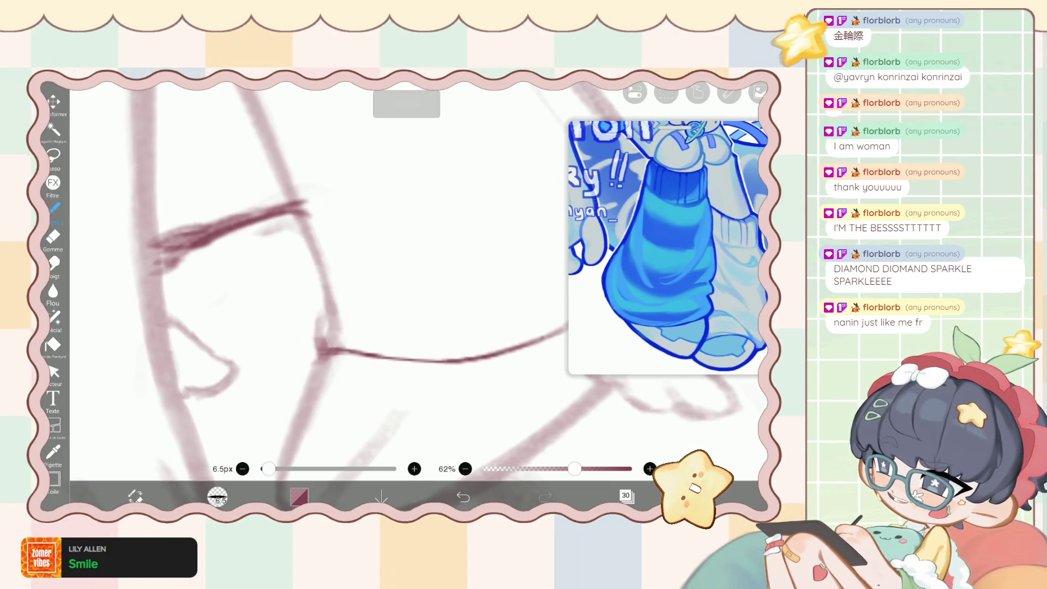
key("e")
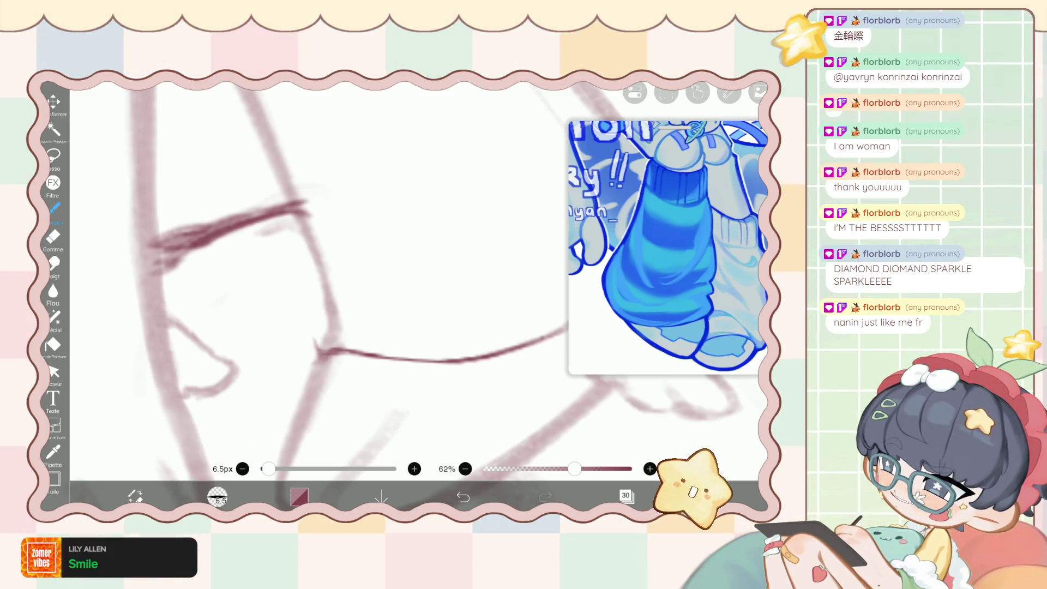
mouse_move(316, 349)
left_mouse_down()
mouse_move(303, 343)
mouse_move(324, 363)
left_mouse_up()
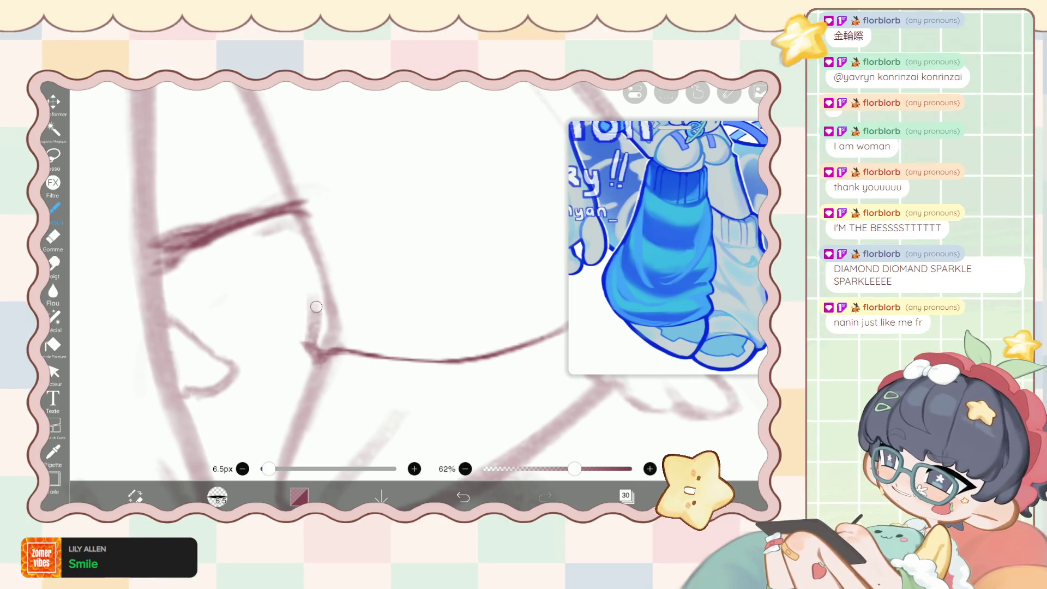
left_click_drag(314, 294, 315, 346)
scroll(349, 284, "down", 5)
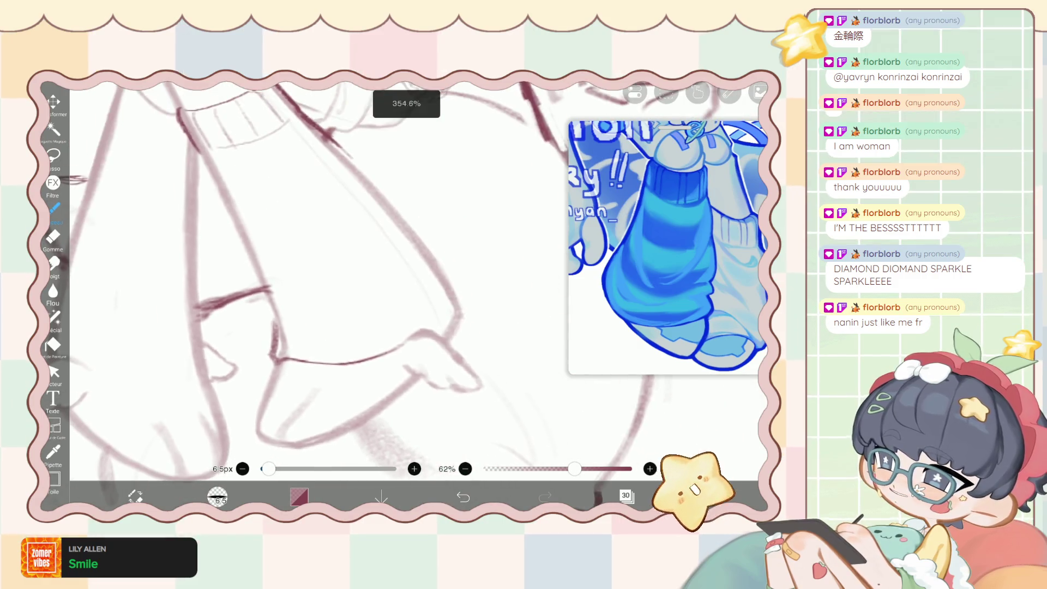
left_click_drag(327, 245, 355, 261)
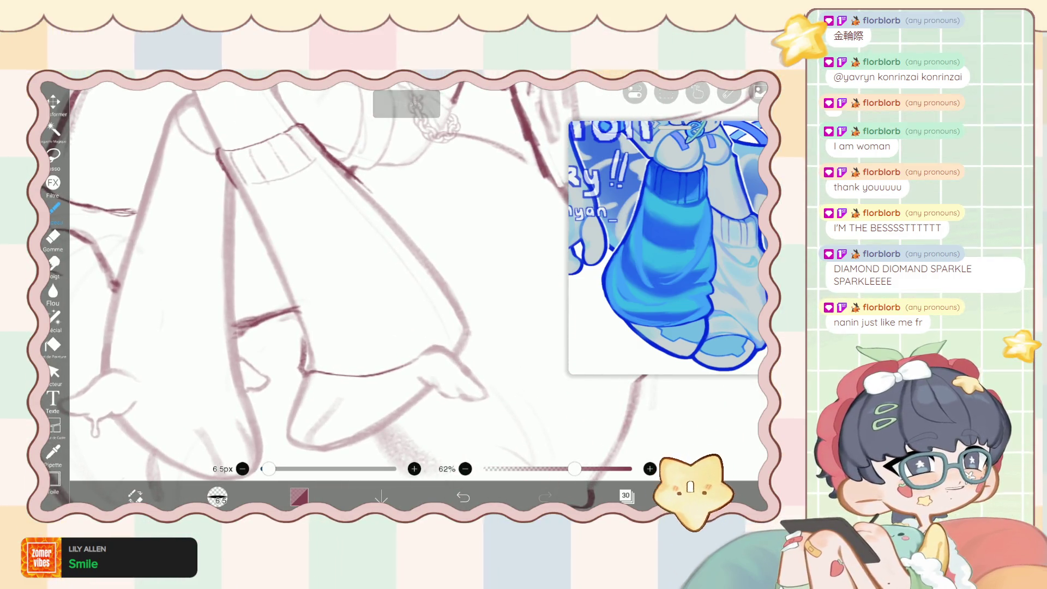
left_click_drag(304, 372, 417, 358)
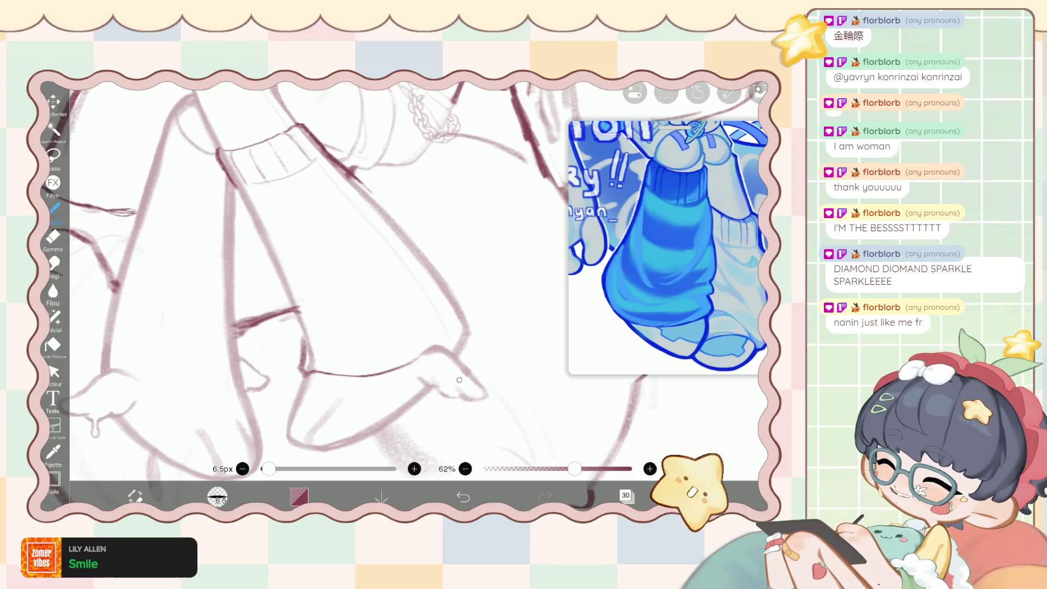
Liquify the foot lineart into shape, then undo and redraw the stroke along its edge.
left_click(54, 318)
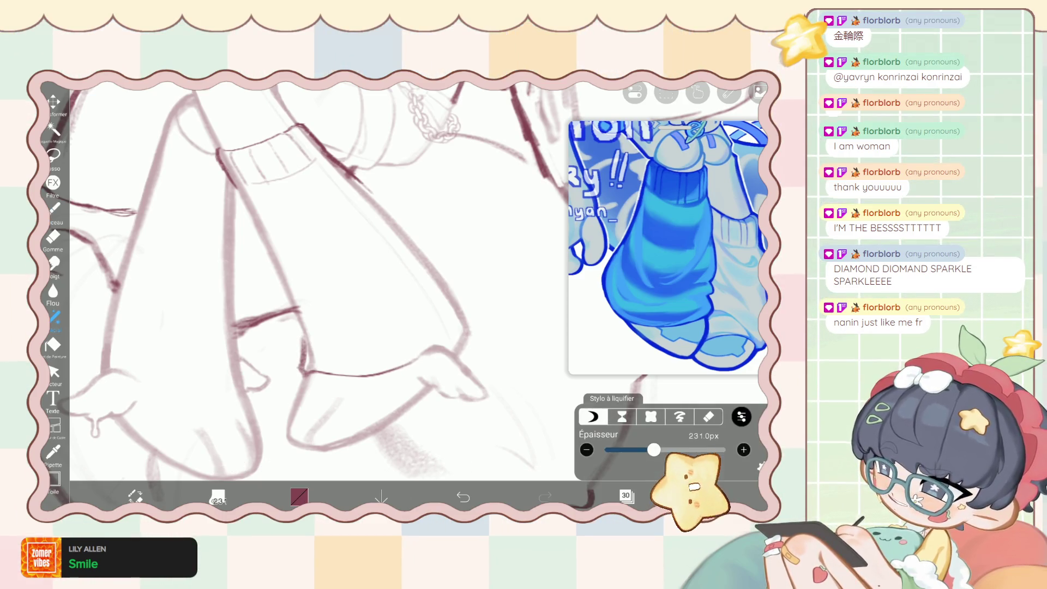
mouse_move(374, 432)
left_mouse_down()
mouse_move(432, 397)
mouse_move(432, 382)
left_mouse_up()
left_click(54, 208)
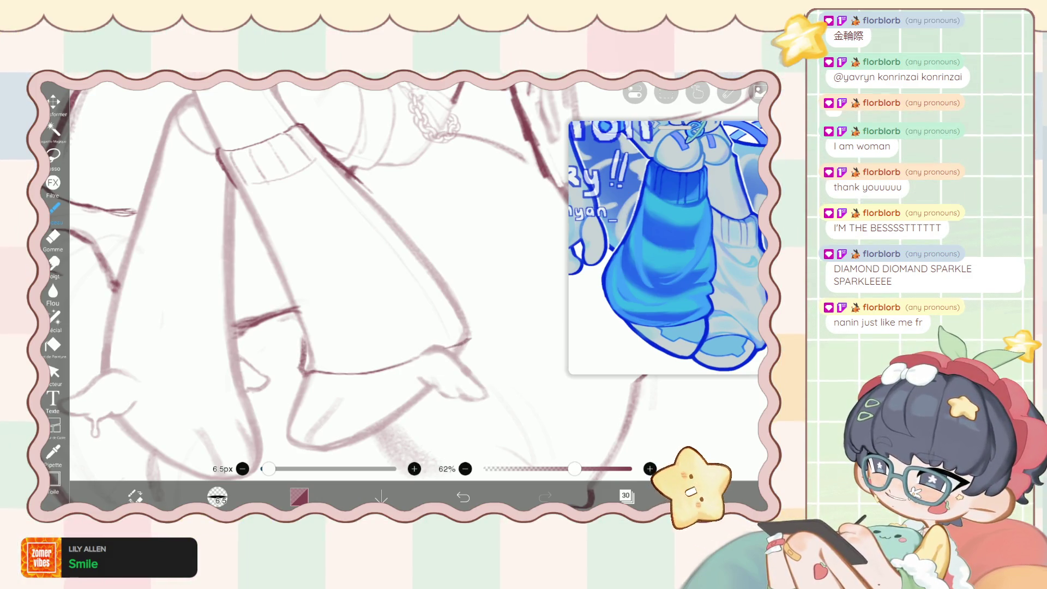
left_click(463, 497)
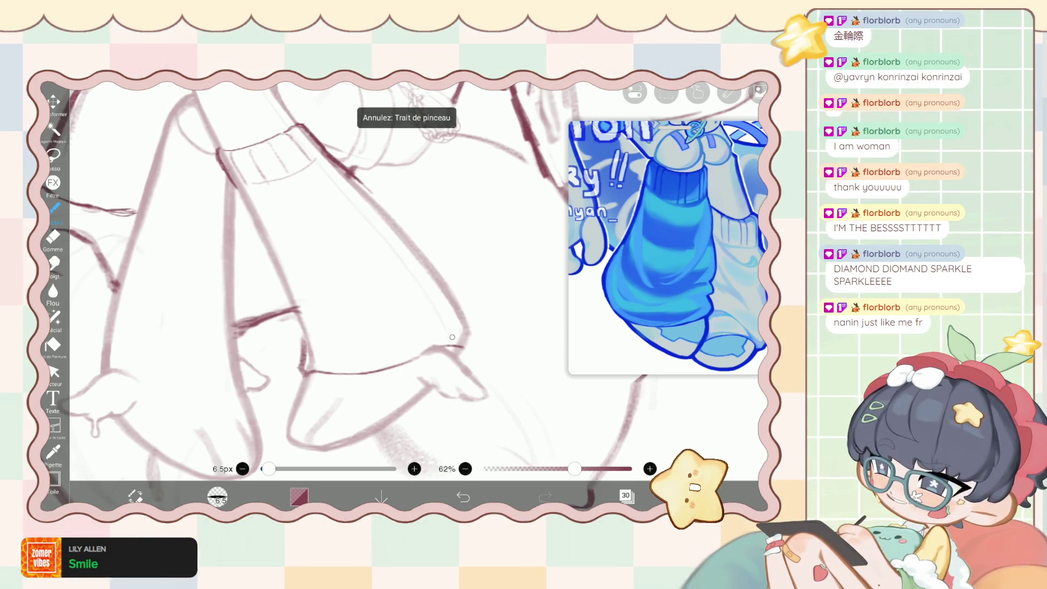
mouse_move(464, 341)
left_mouse_down()
mouse_move(475, 344)
mouse_move(461, 303)
left_mouse_up()
Liquify the sleeve tip into a new shape, then return to a 4.5px brush.
left_click(53, 316)
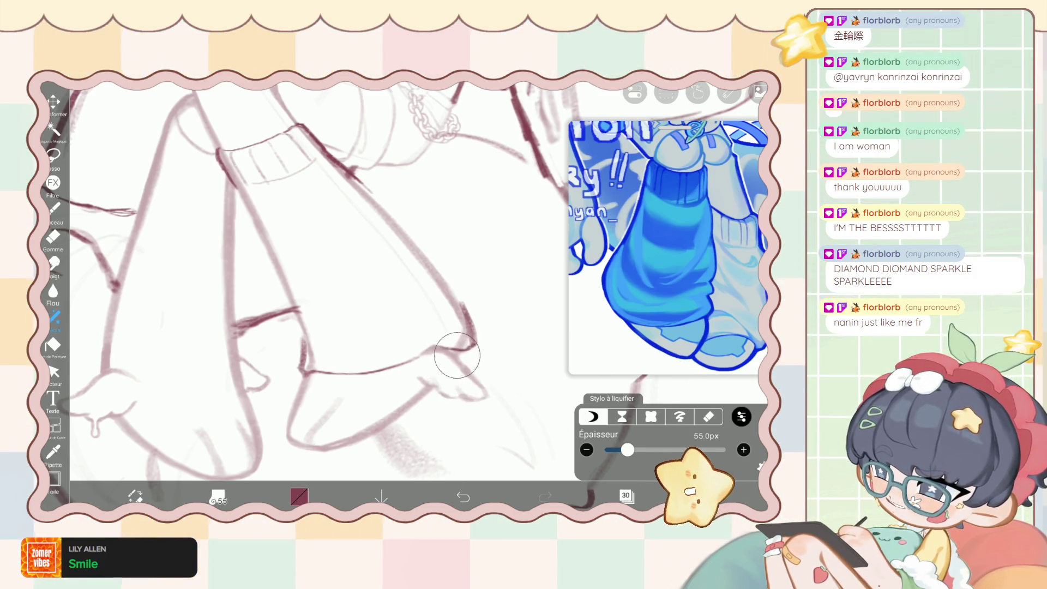
left_click_drag(449, 355, 473, 360)
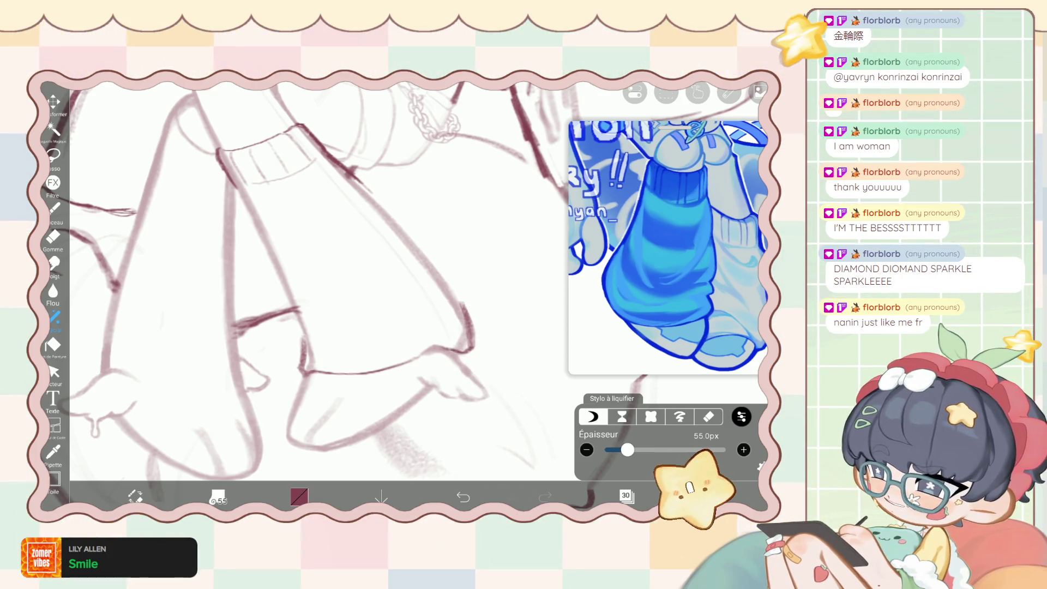
key("b")
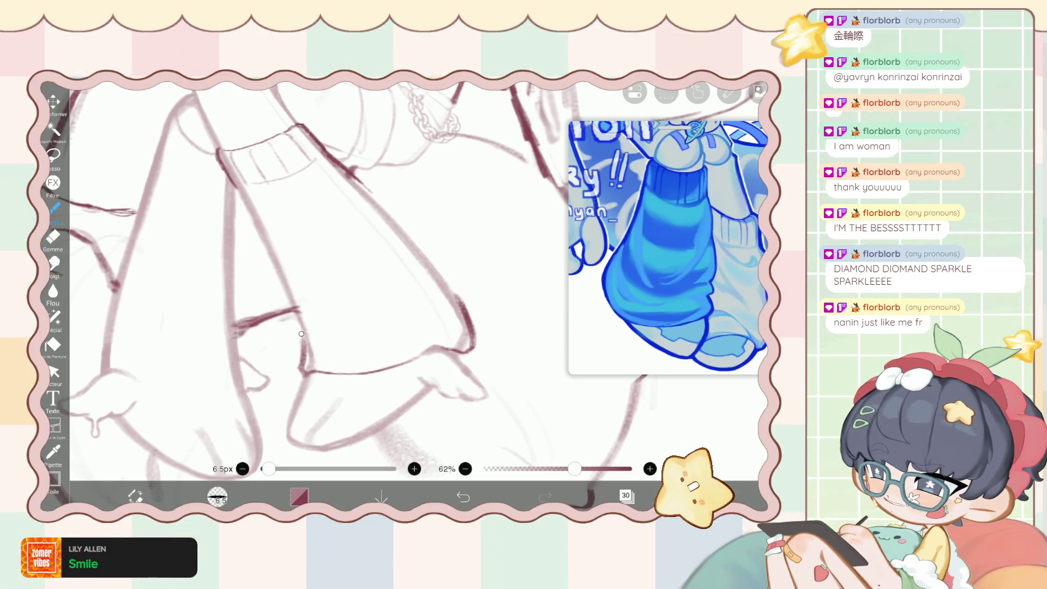
left_click(243, 469)
With a 4.5px brush, draw the sleeve's cuff ribbing lines and darken its outline.
left_click(242, 469)
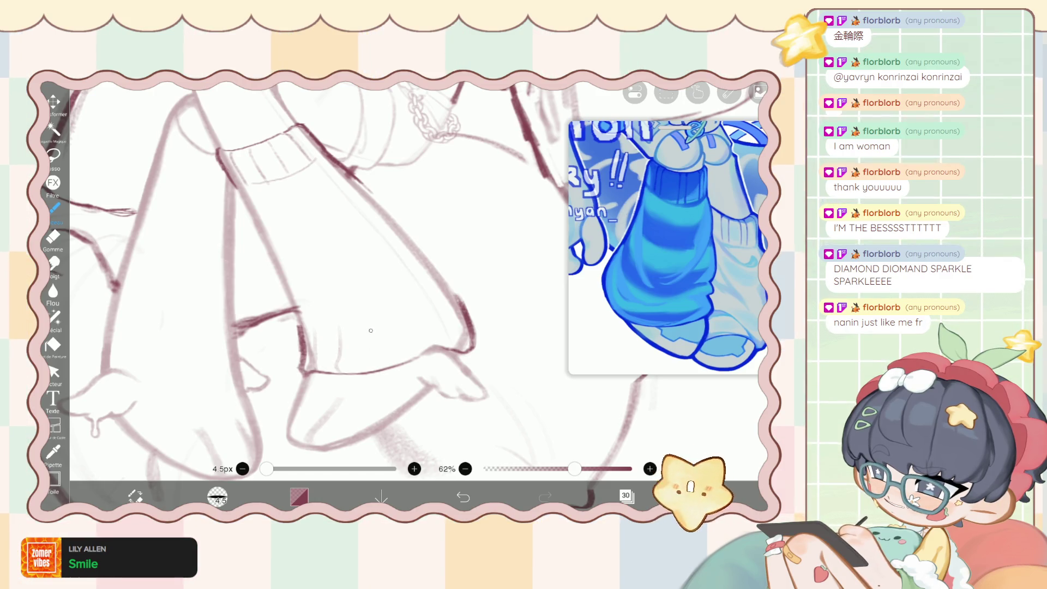
left_click_drag(398, 327, 398, 355)
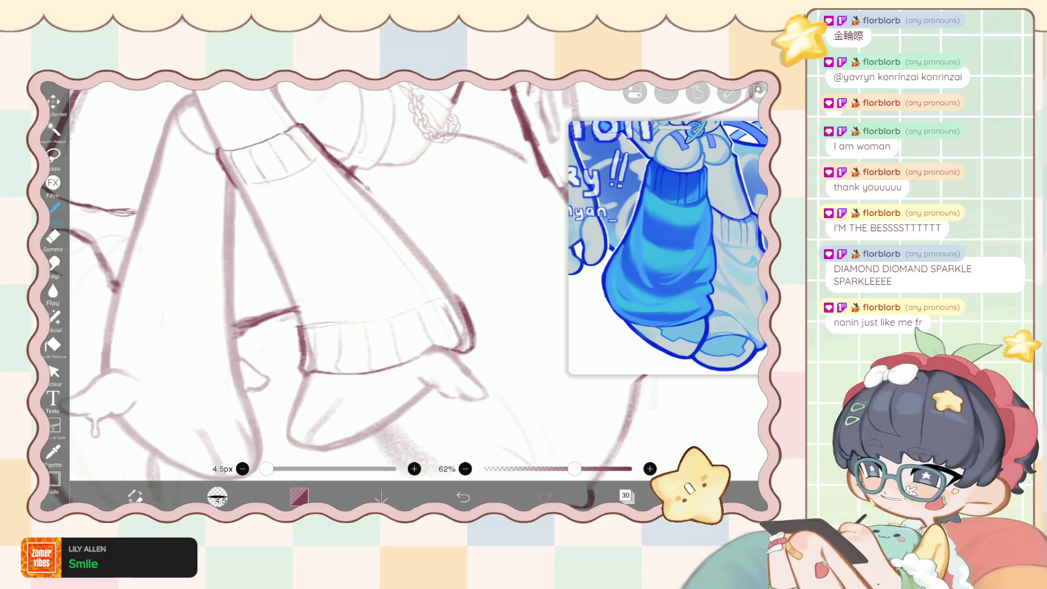
left_click_drag(437, 249, 463, 308)
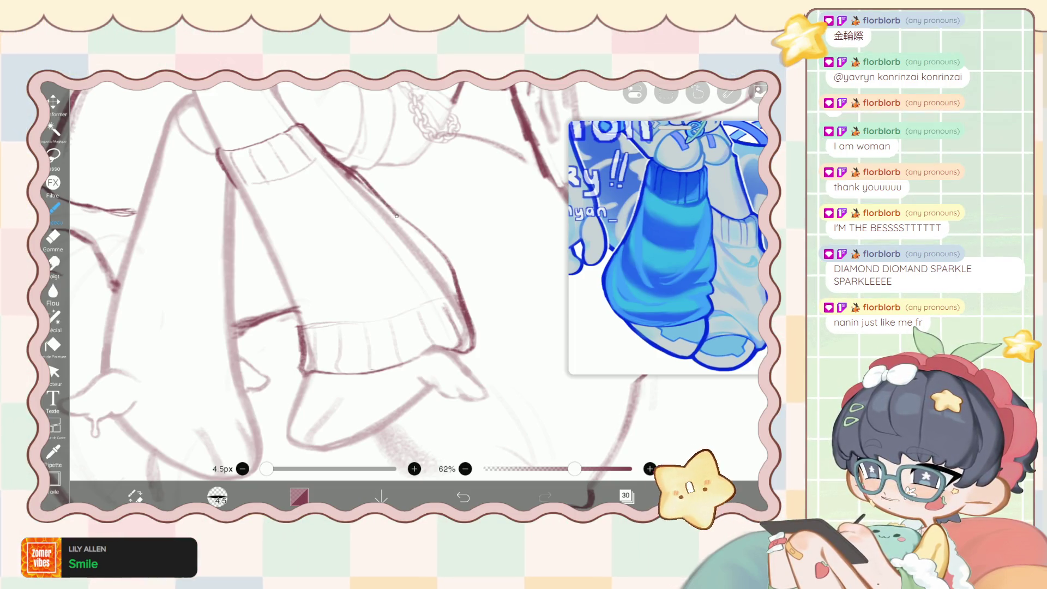
left_click_drag(392, 210, 429, 238)
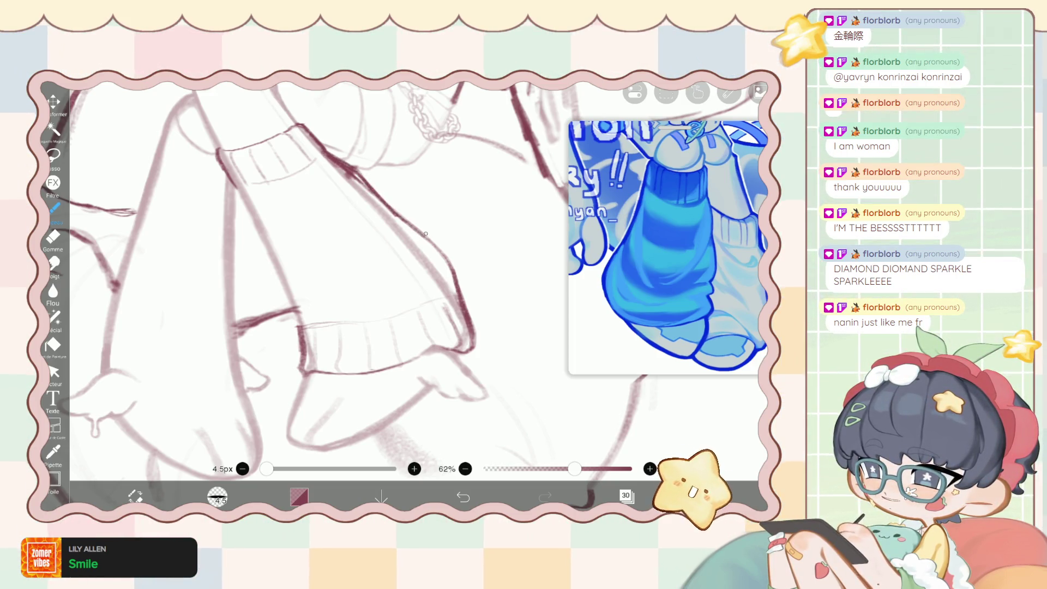
key("e")
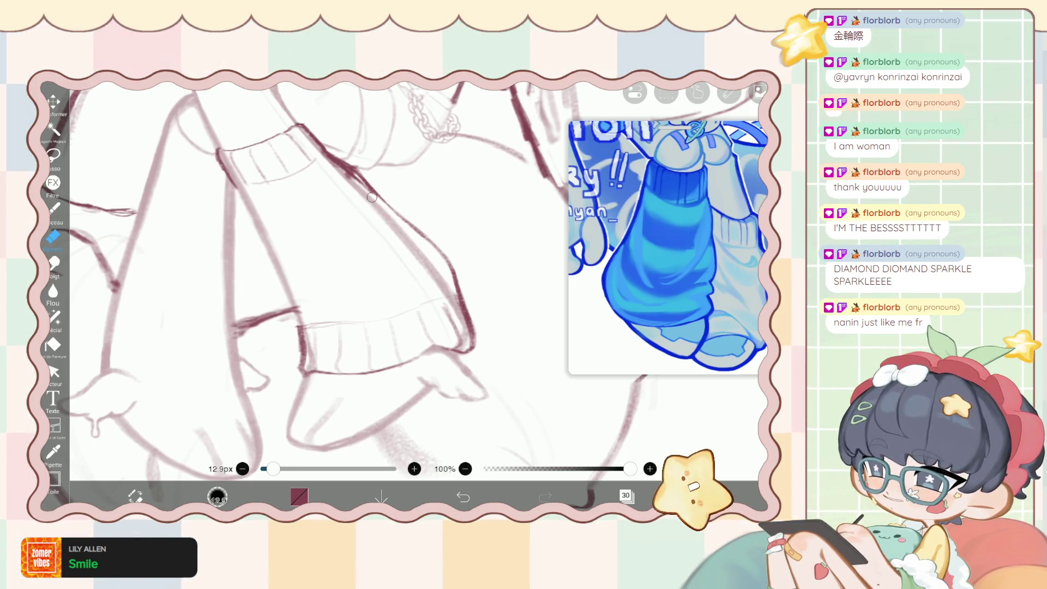
key("b")
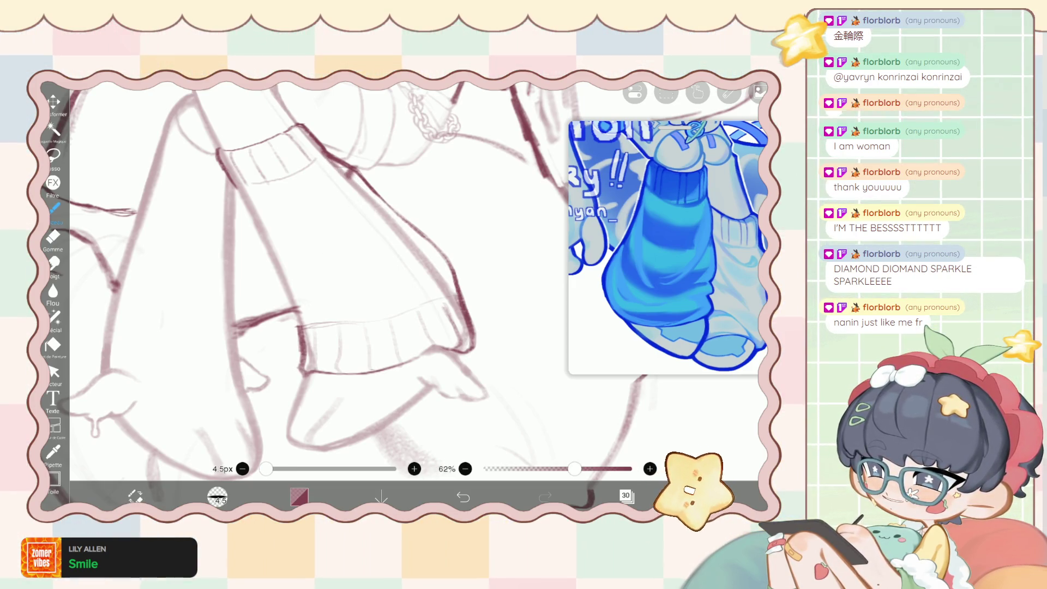
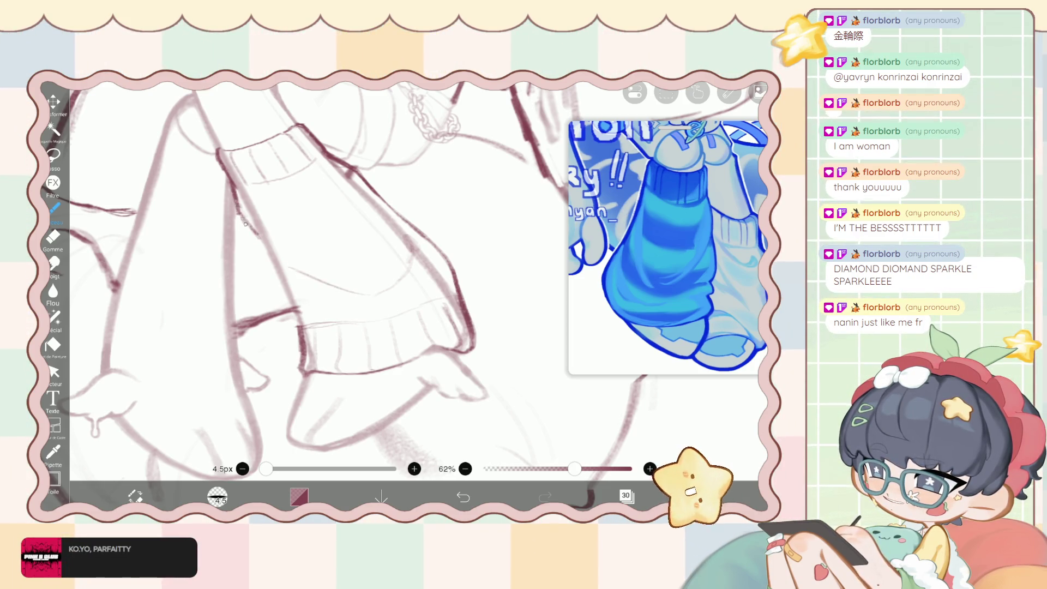
Draw a short stroke extending the sweater line down the lower leg.
left_click_drag(240, 214, 267, 254)
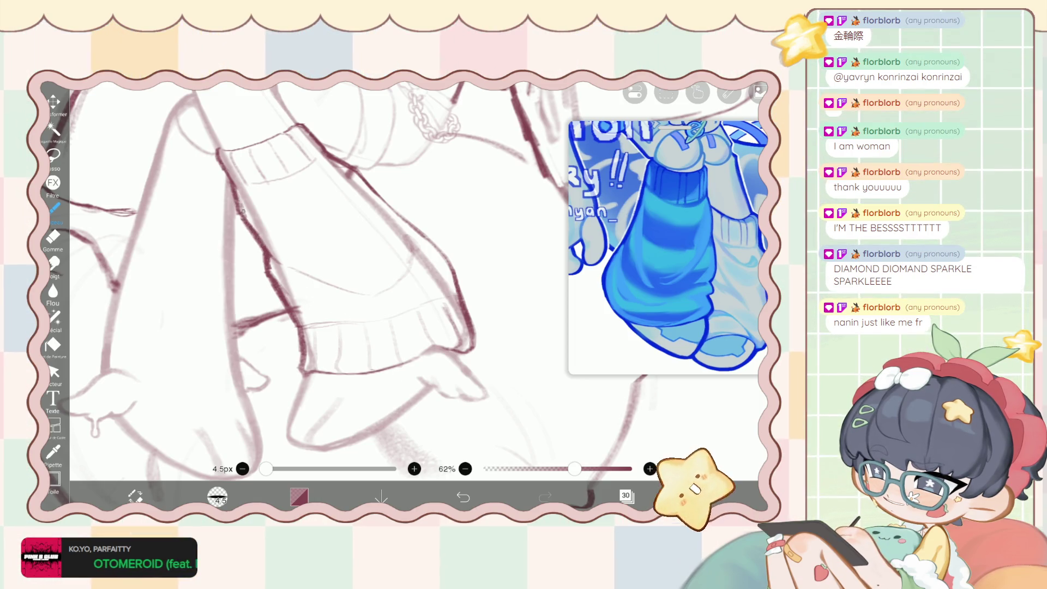
scroll(316, 273, "down", 5)
scroll(316, 273, "down", 3)
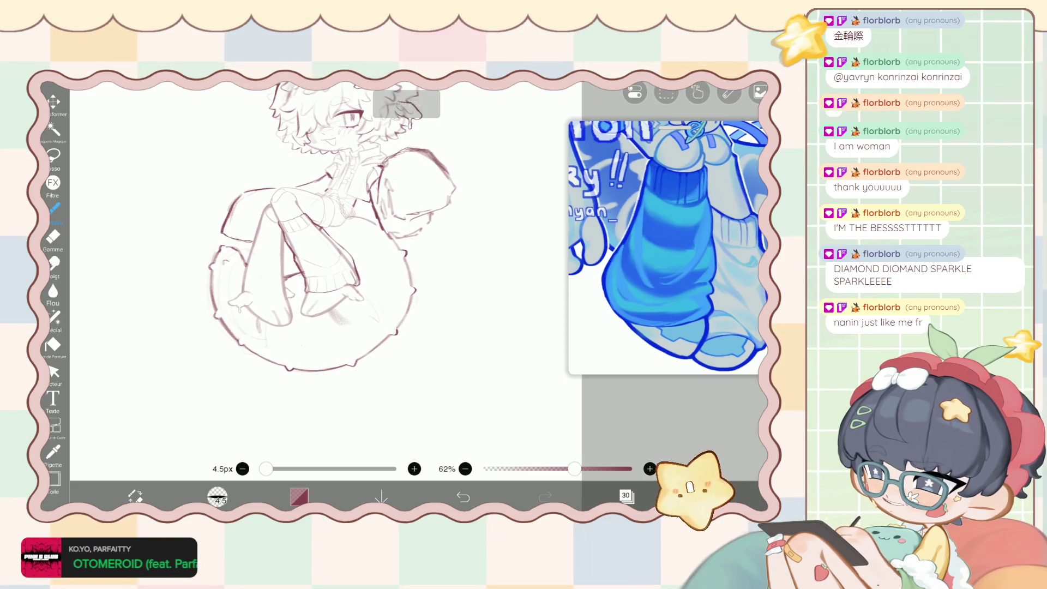
scroll(317, 261, "up", 3)
scroll(316, 262, "up", 3)
scroll(317, 262, "up", 2)
Zoom around the legs, then move from the eraser to the liquify pen.
scroll(316, 273, "down", 3)
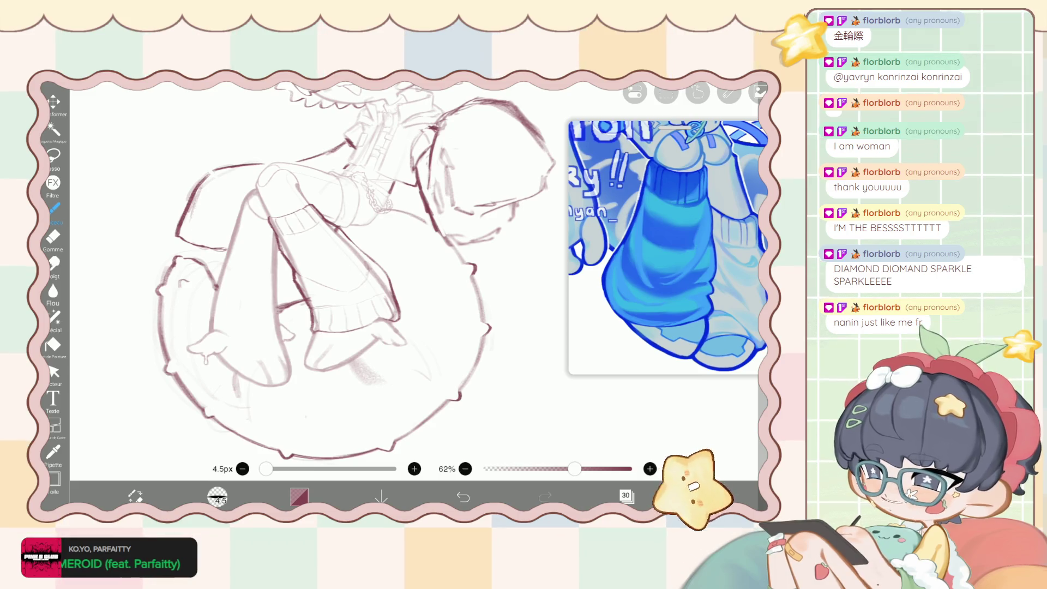
scroll(316, 273, "up", 3)
scroll(317, 273, "up", 2)
scroll(316, 272, "up", 2)
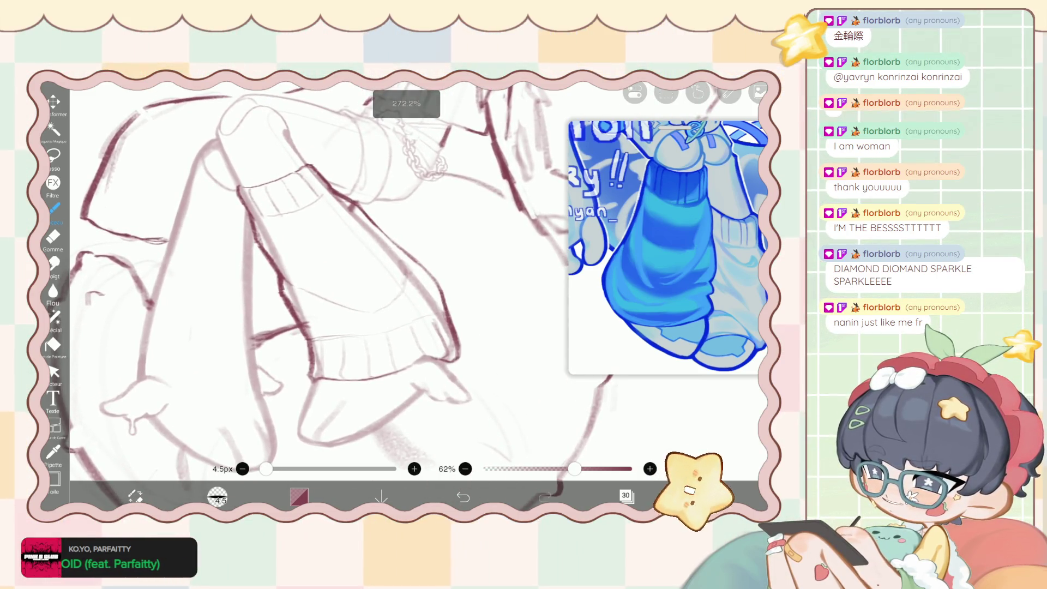
key("e")
left_click(53, 317)
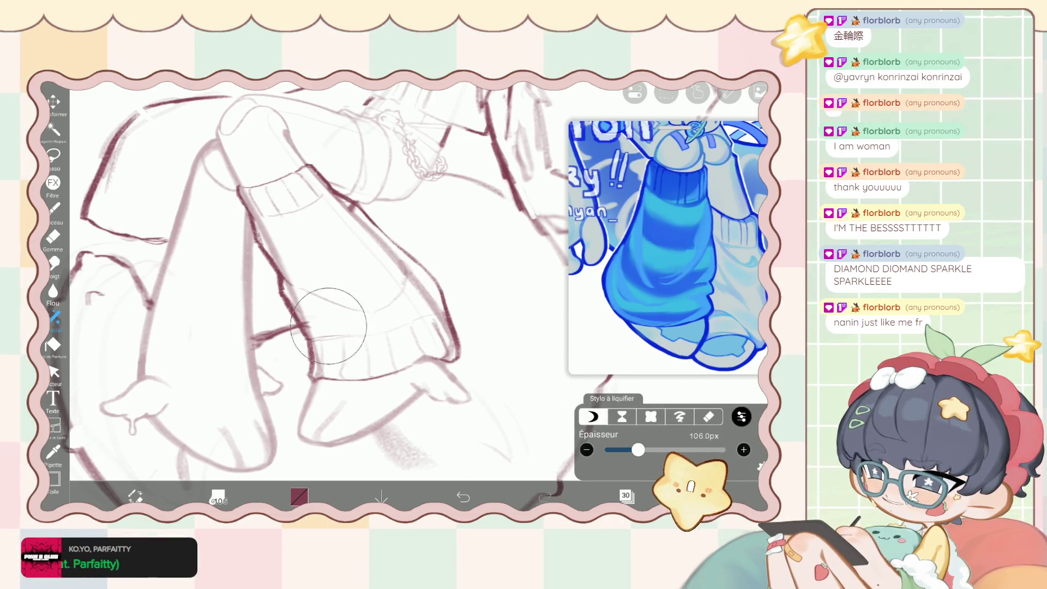
Set the liquify brush to 147px and push the lines around the left knee.
key("bracketleft")
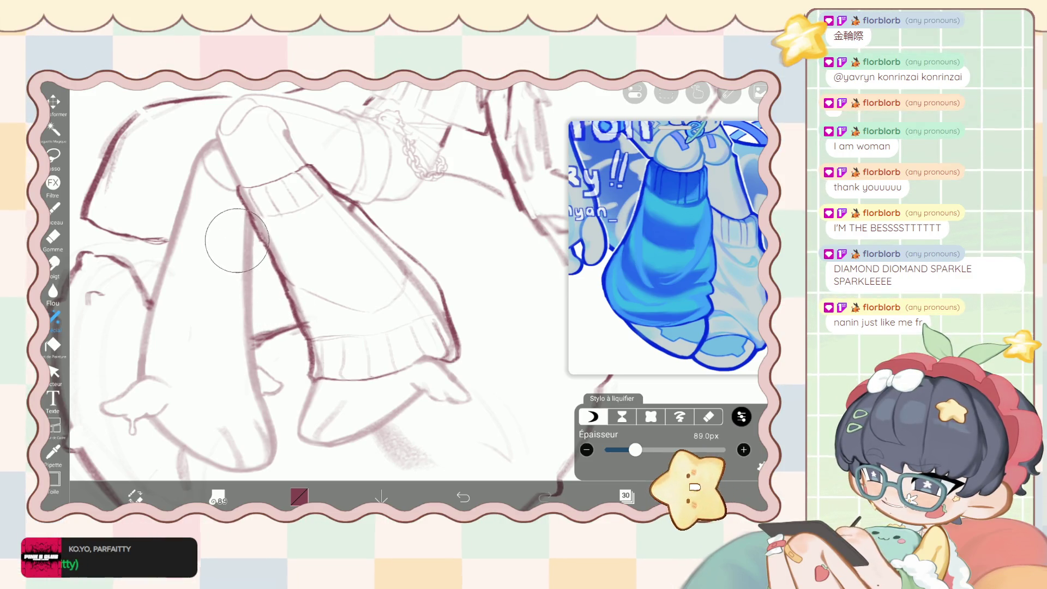
scroll(317, 278, "down", 3)
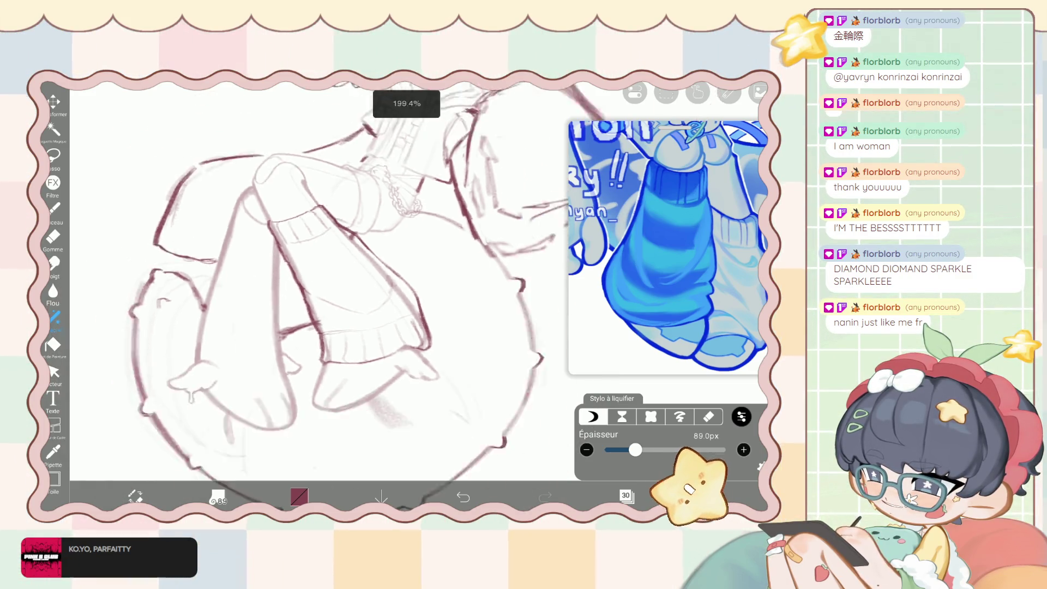
scroll(317, 279, "down", 3)
scroll(316, 278, "up", 3)
left_click_drag(635, 449, 645, 450)
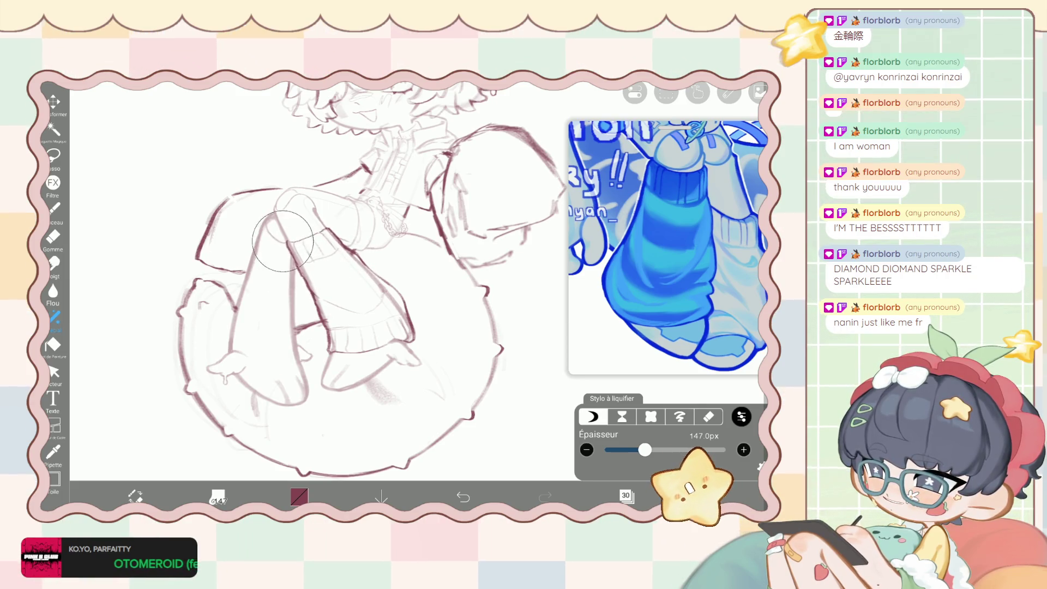
left_click_drag(214, 257, 234, 263)
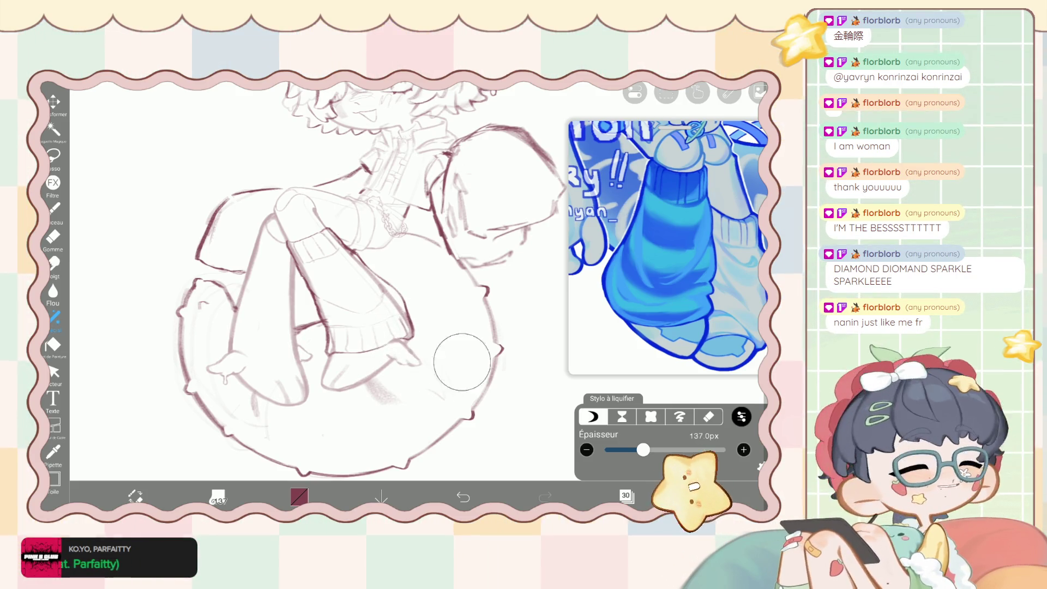
Shrink the liquify brush to 96px, undo the knee push, and reshape the leg lines.
left_click_drag(644, 449, 636, 449)
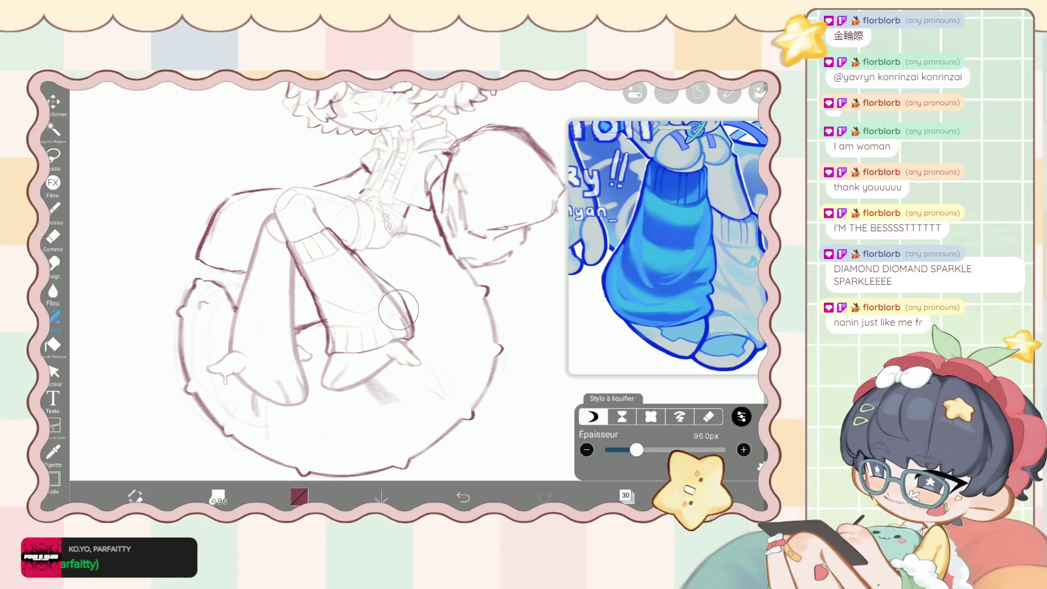
left_click(463, 496)
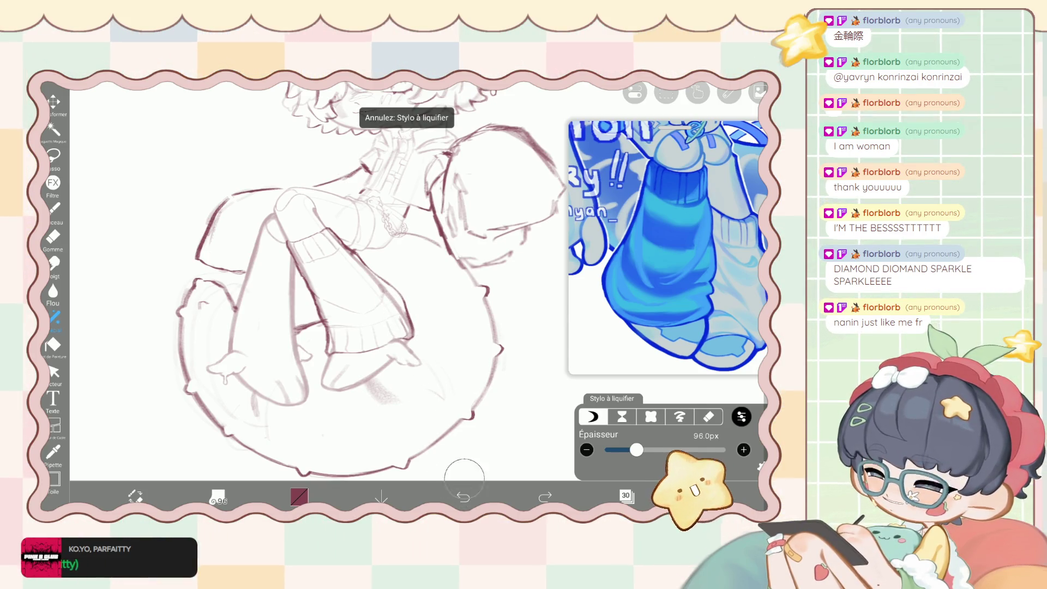
left_click_drag(389, 328, 395, 293)
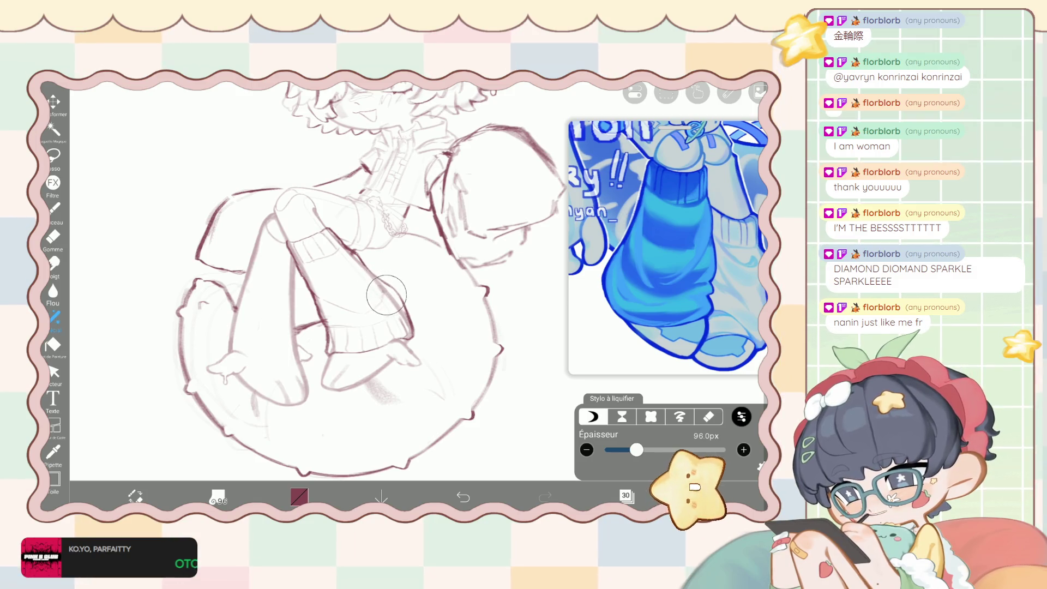
scroll(354, 273, "down", 3)
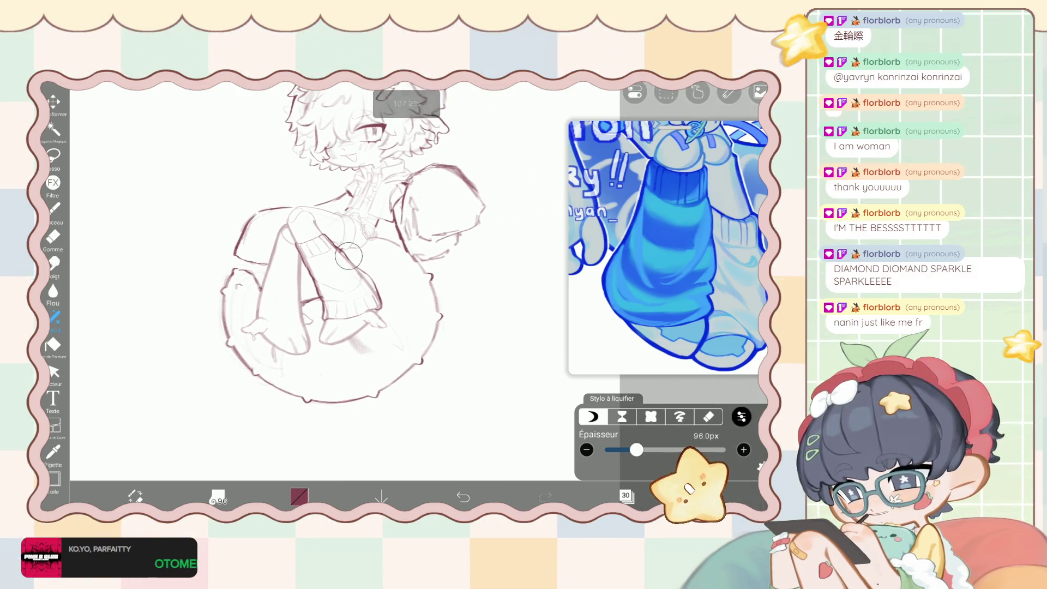
scroll(360, 256, "down", 3)
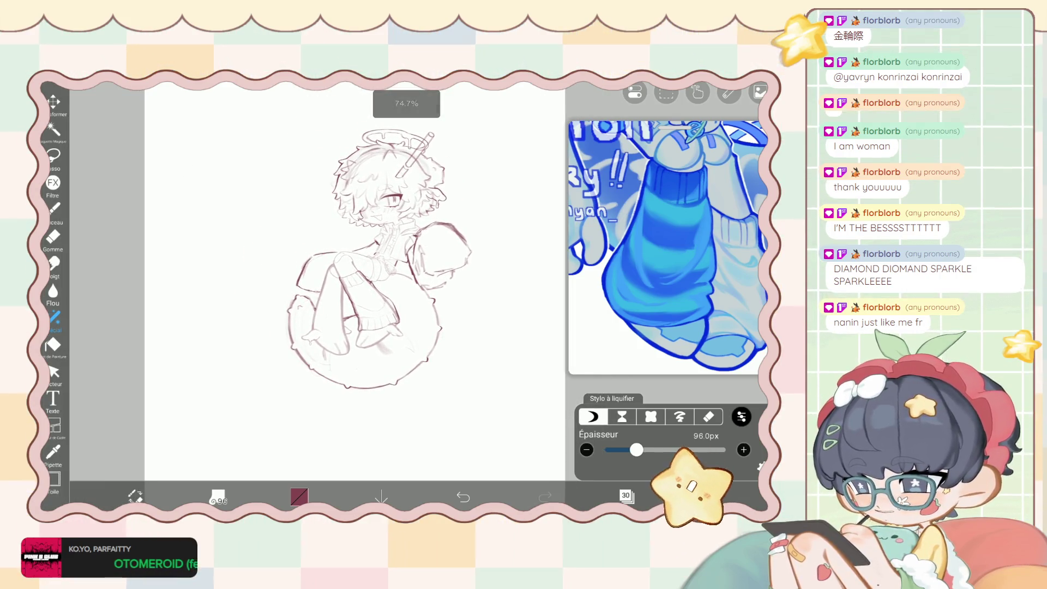
Set the liquify brush to 140px with 100% force and bring up the layer list.
key("bracketright")
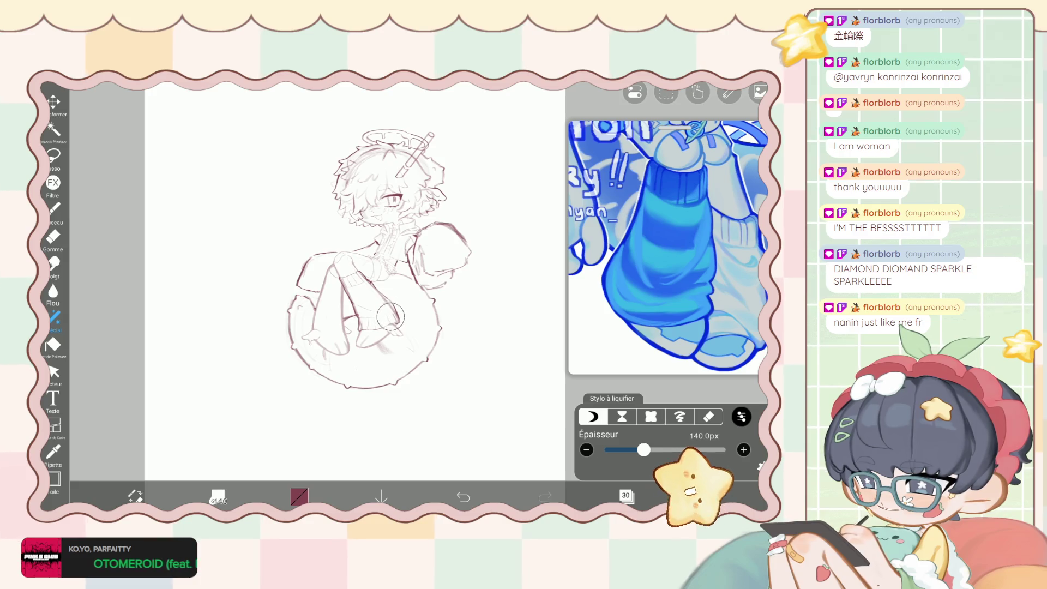
left_click(741, 417)
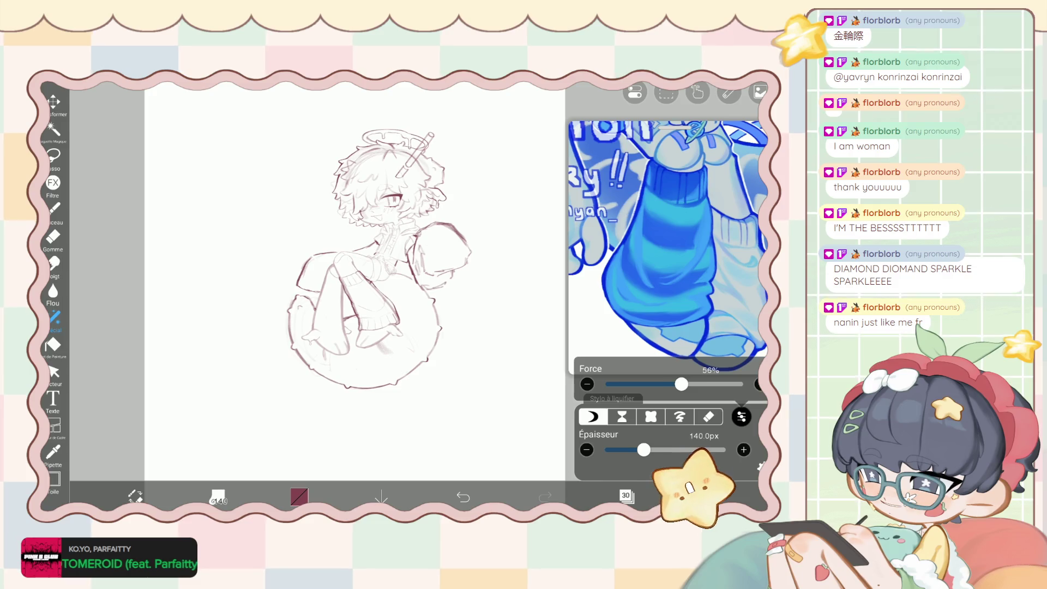
left_click_drag(681, 384, 736, 384)
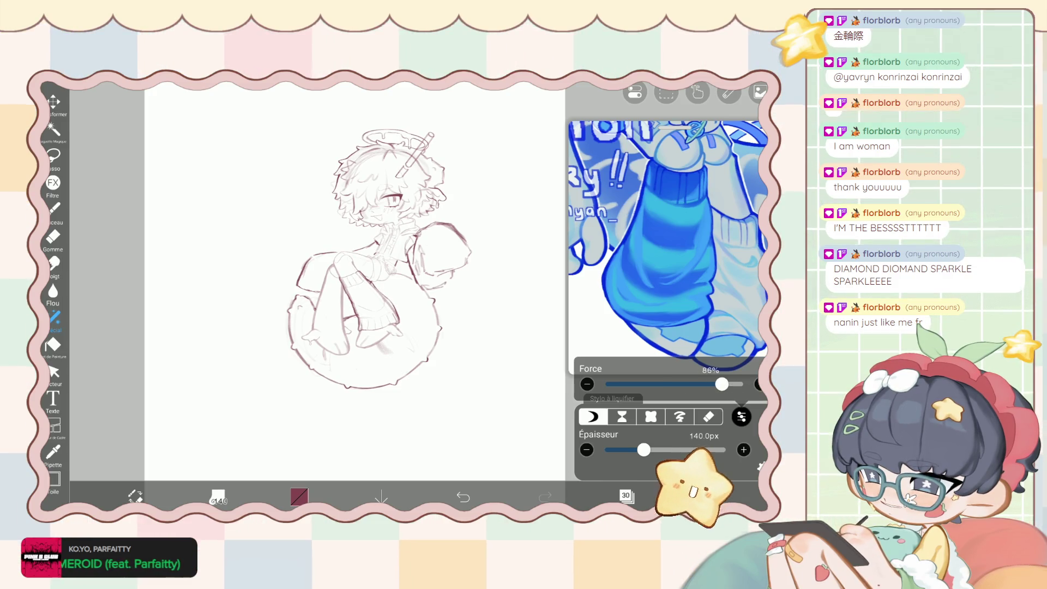
left_click_drag(715, 384, 718, 384)
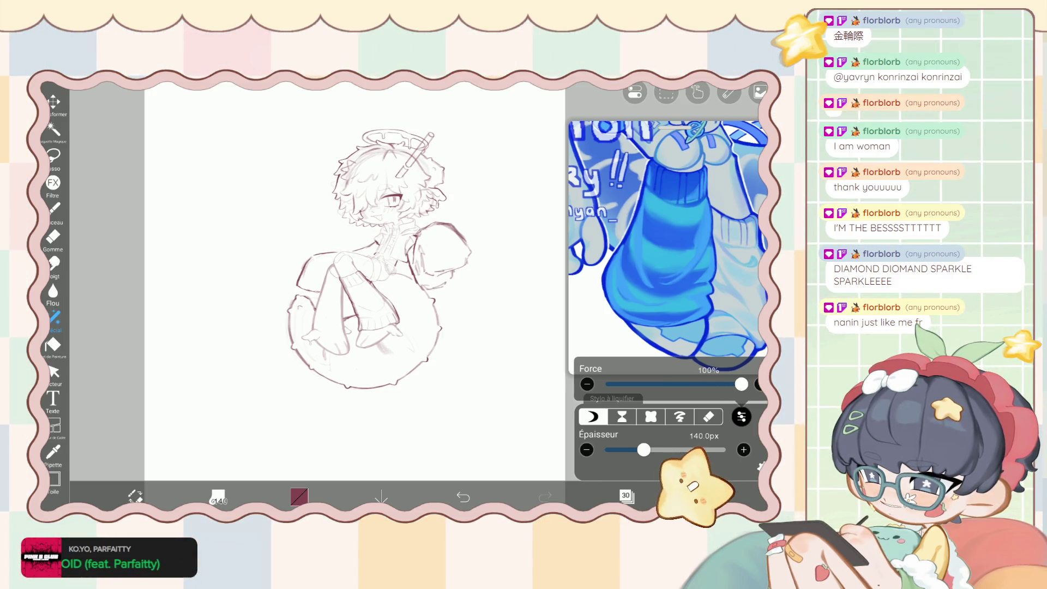
left_click(741, 417)
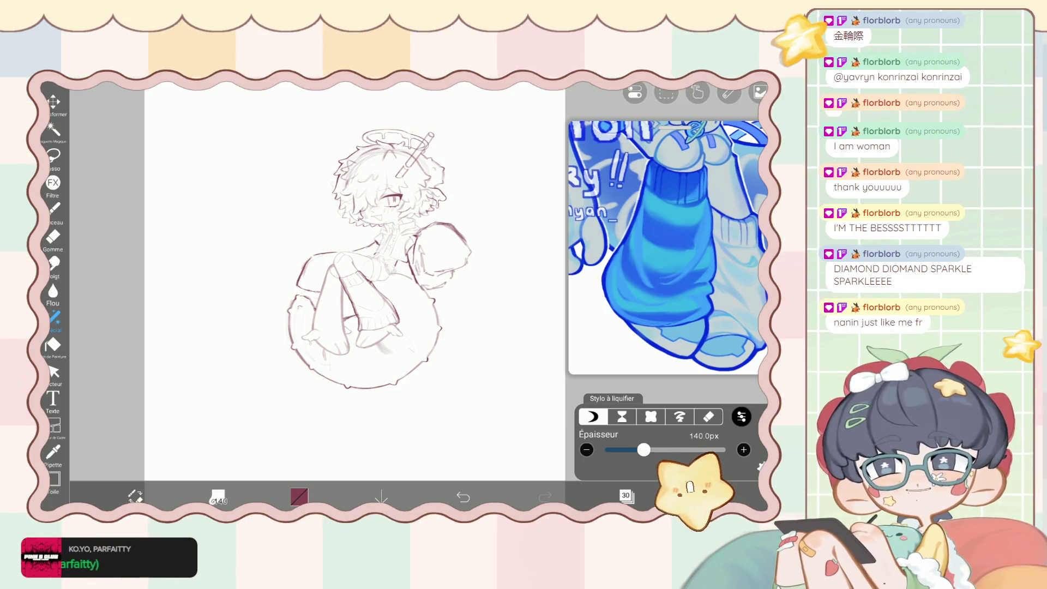
scroll(354, 261, "up", 5)
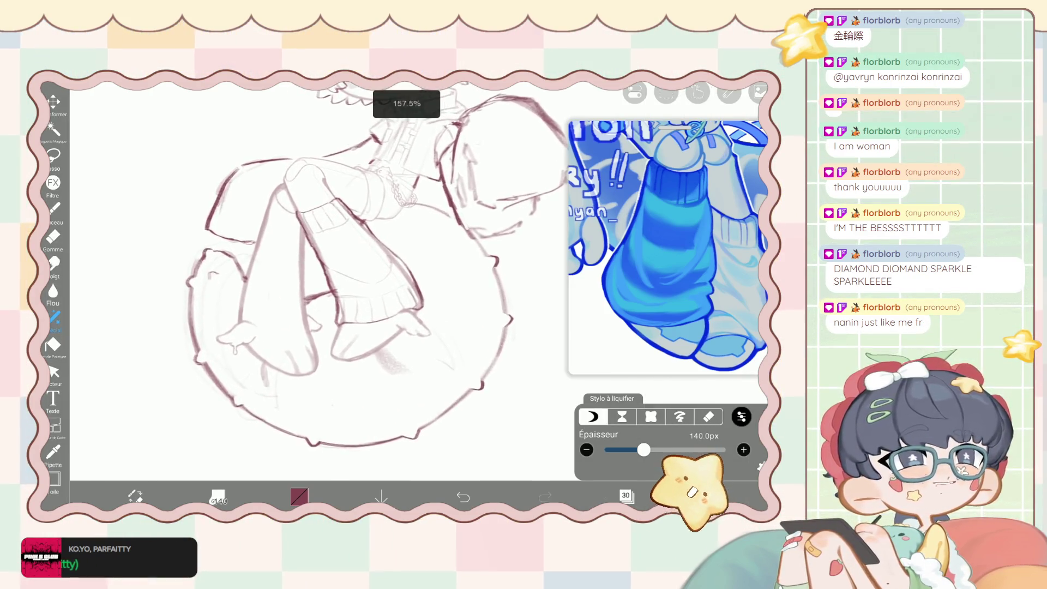
left_click(626, 496)
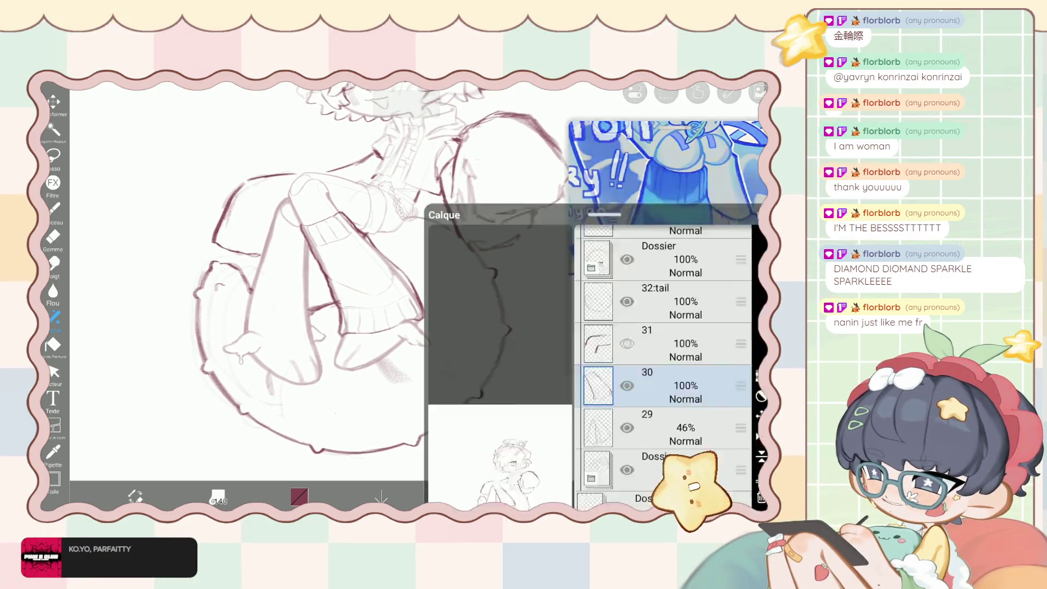
Make layer 30 active and push the leg and sock lines near the foot.
left_click(665, 258)
left_click(626, 496)
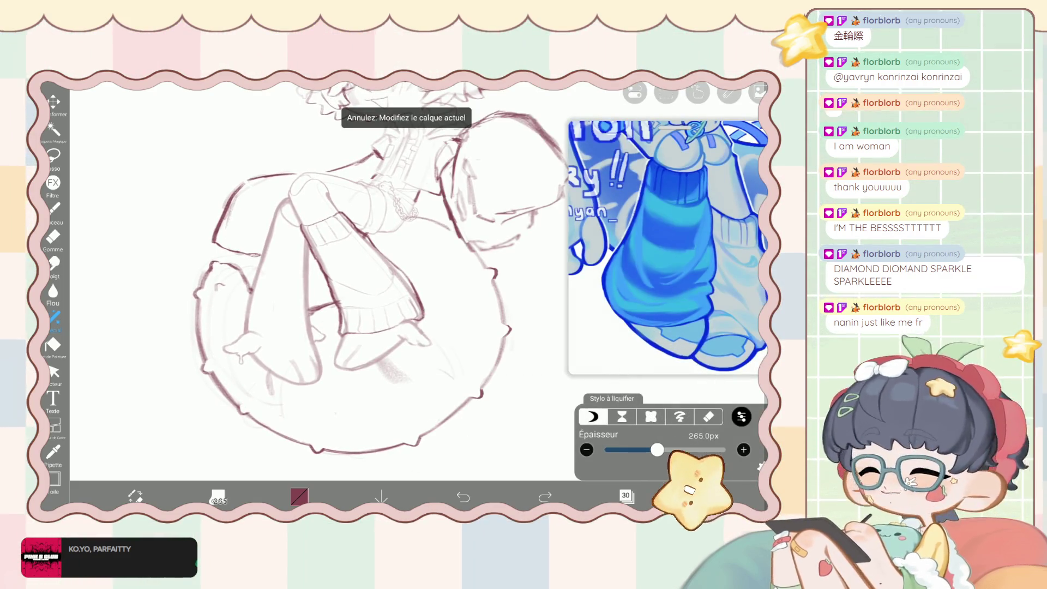
scroll(355, 272, "up", 2)
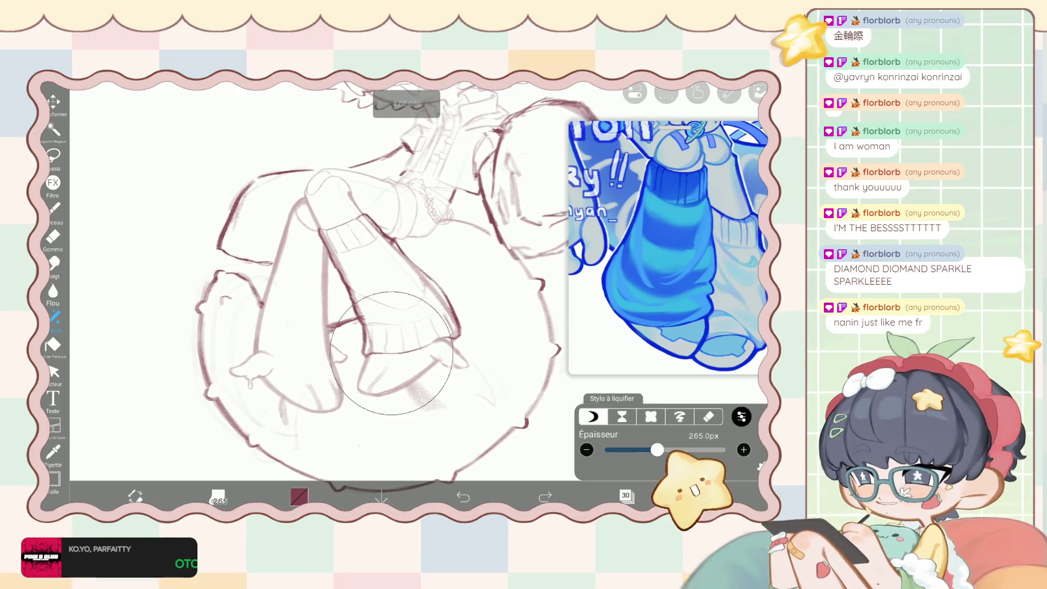
mouse_move(395, 351)
left_mouse_down()
mouse_move(452, 399)
mouse_move(382, 414)
left_mouse_up()
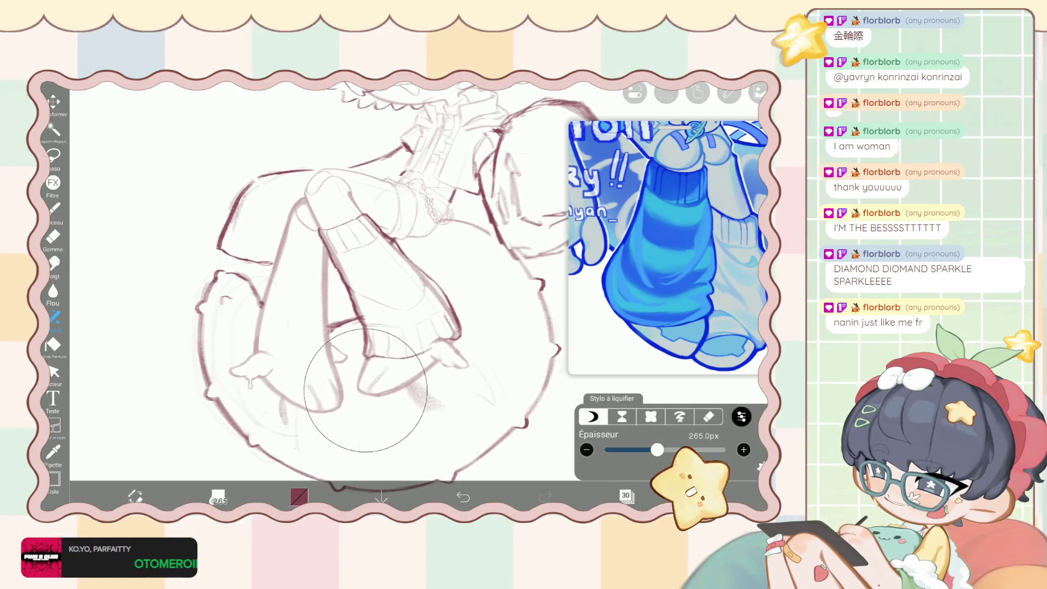
mouse_move(414, 316)
left_mouse_down()
mouse_move(365, 365)
mouse_move(448, 363)
mouse_move(471, 342)
left_mouse_up()
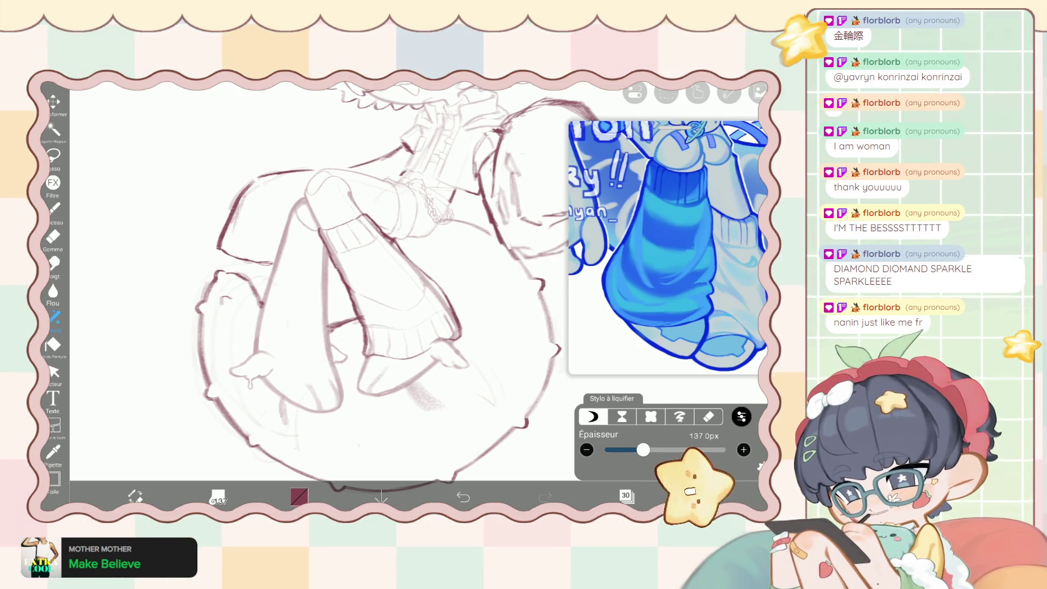
Shrink the liquify brush to 99px, adjust its force, and return to the drawing brush.
scroll(382, 273, "up", 2)
scroll(382, 273, "up", 3)
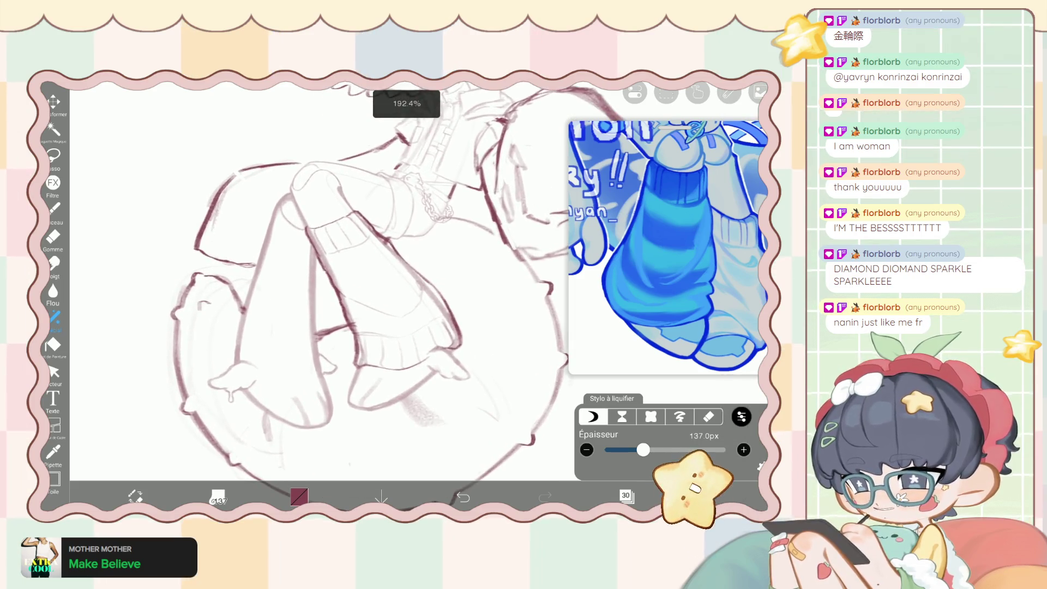
left_click_drag(643, 449, 637, 450)
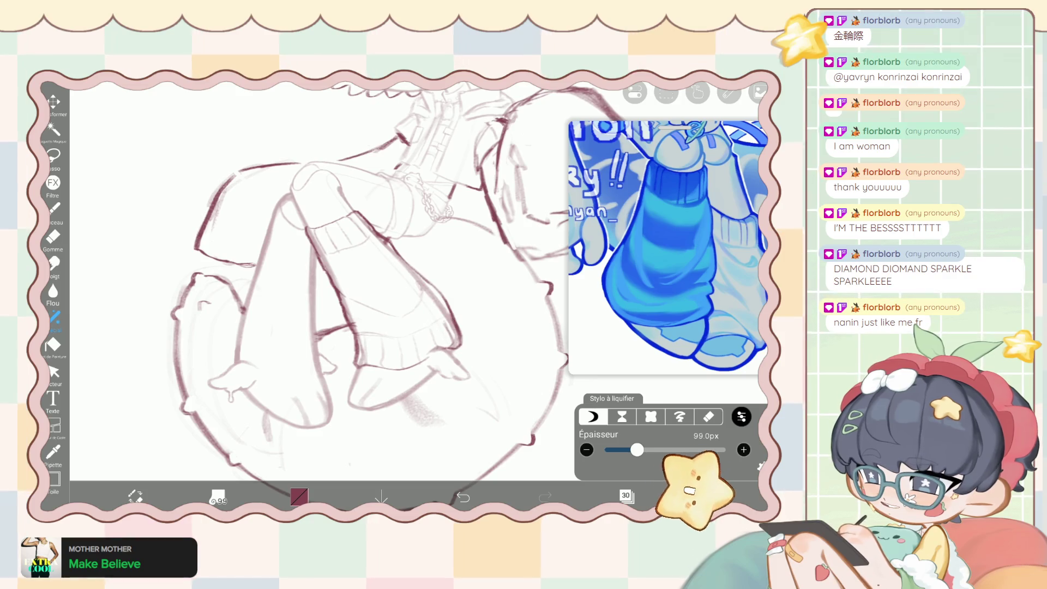
left_click(742, 417)
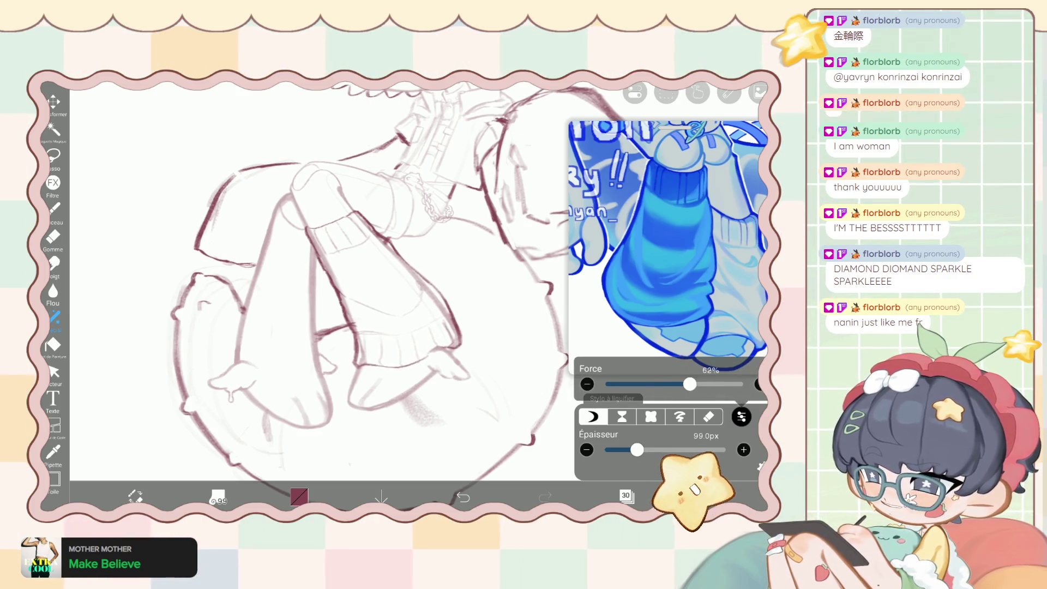
mouse_move(741, 384)
left_mouse_down()
mouse_move(605, 384)
mouse_move(741, 384)
left_mouse_up()
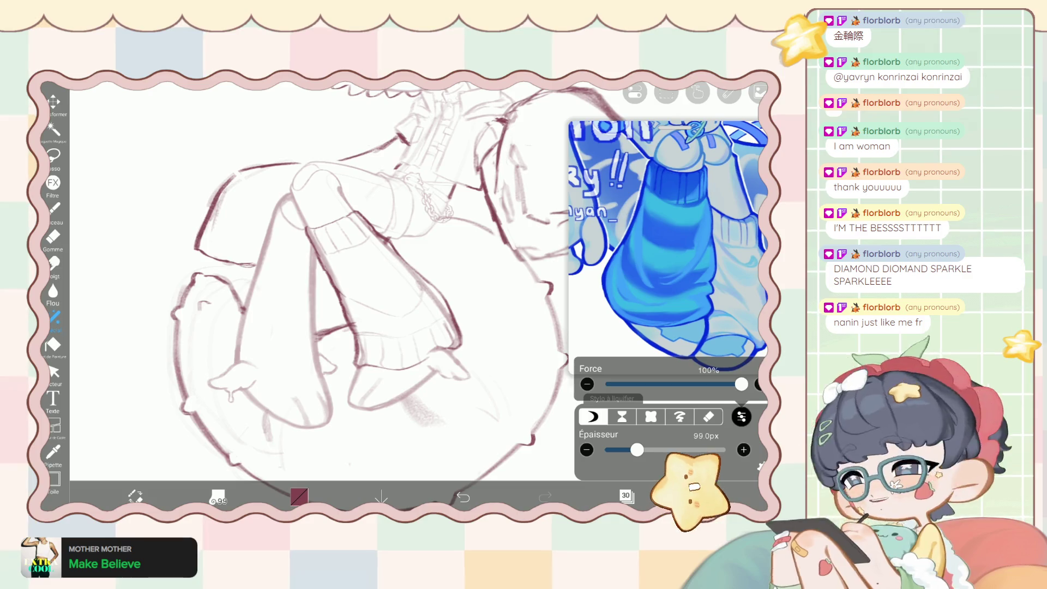
key("b")
scroll(395, 274, "up", 2)
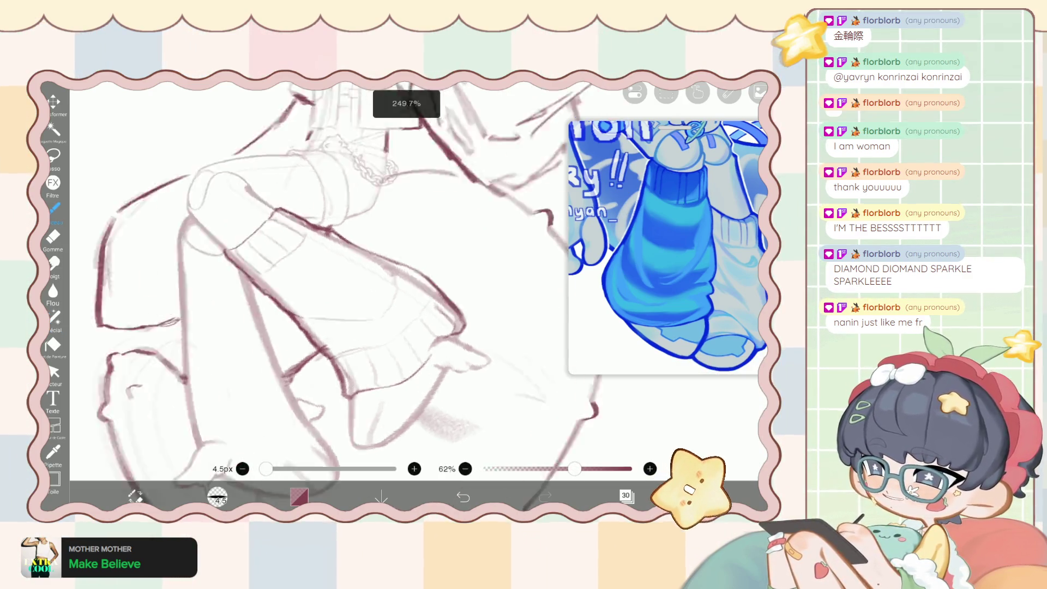
Erase along the inner edge of the dark leg line to thin it.
scroll(395, 274, "up", 4)
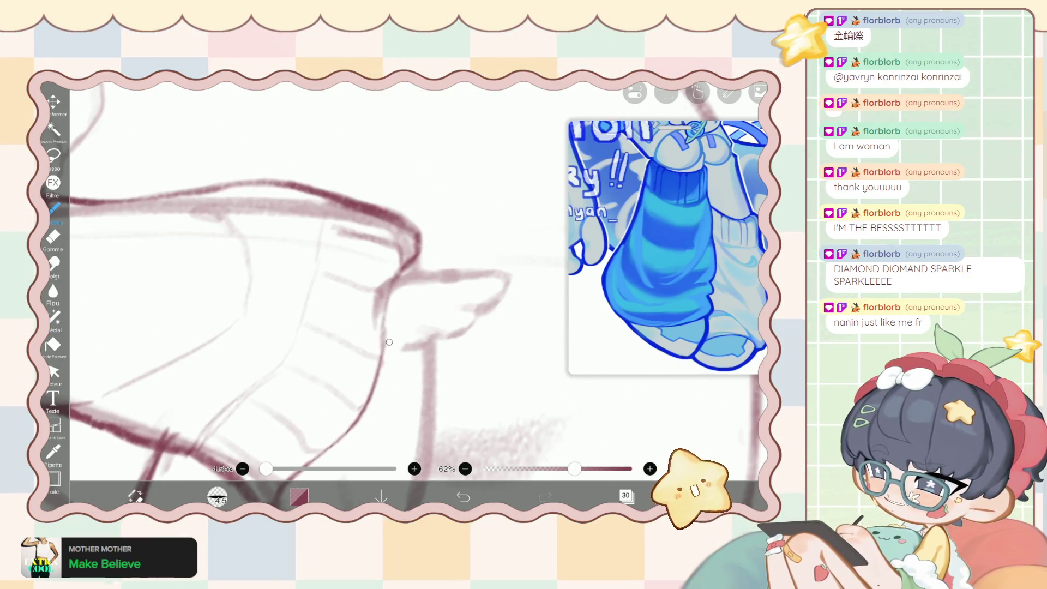
scroll(395, 274, "down", 5)
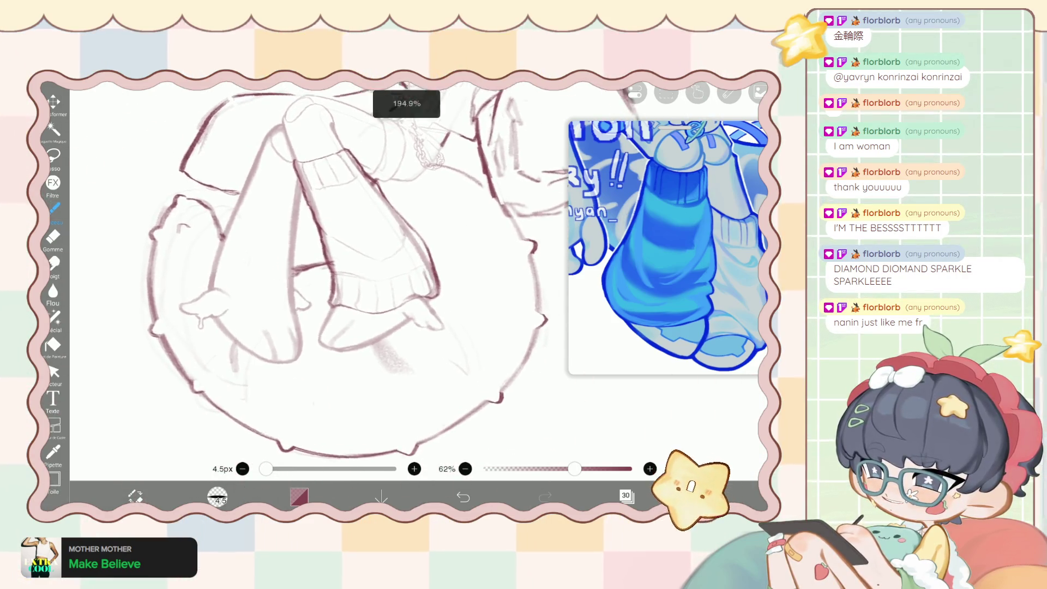
scroll(396, 273, "up", 4)
scroll(396, 274, "up", 2)
key("e")
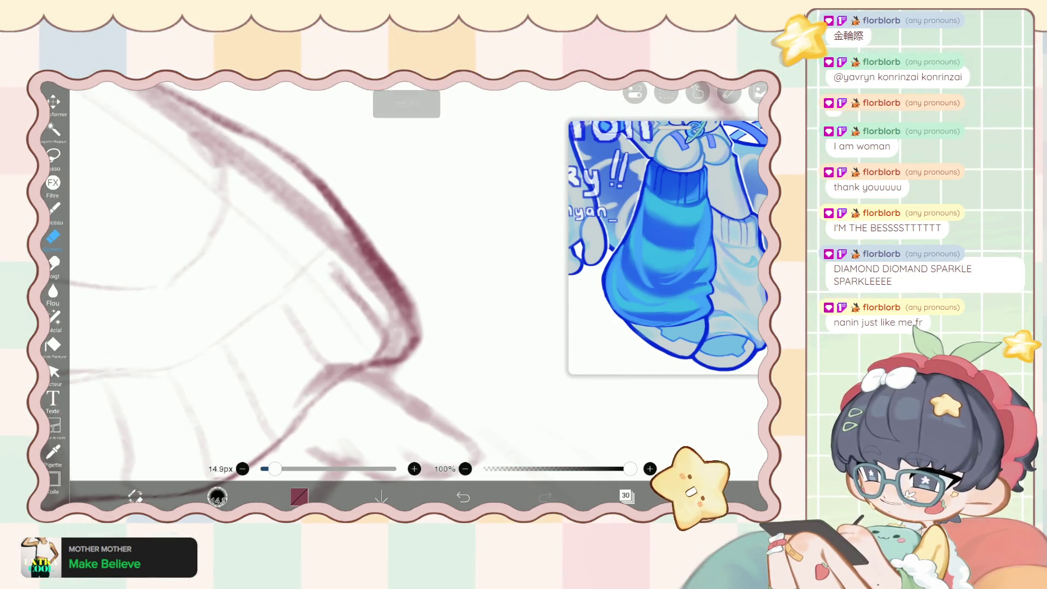
left_click_drag(357, 262, 406, 317)
Zoom out, return to the drawing brush, and show the layer list.
scroll(382, 289, "down", 2)
scroll(381, 289, "down", 2)
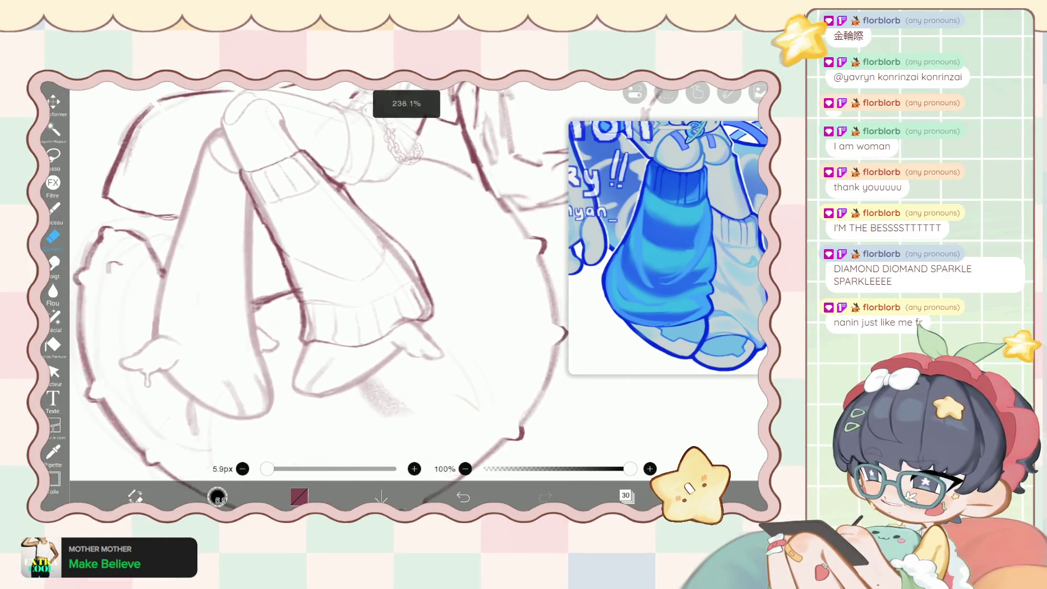
scroll(381, 289, "down", 2)
scroll(327, 273, "up", 1)
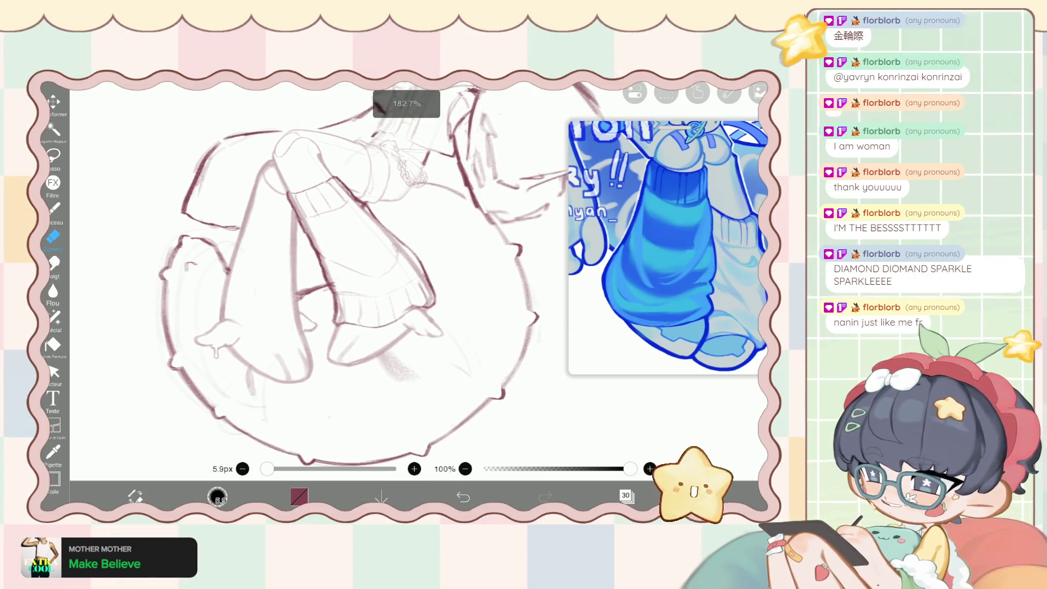
key("b")
left_click(626, 496)
scroll(663, 259, "up", 1)
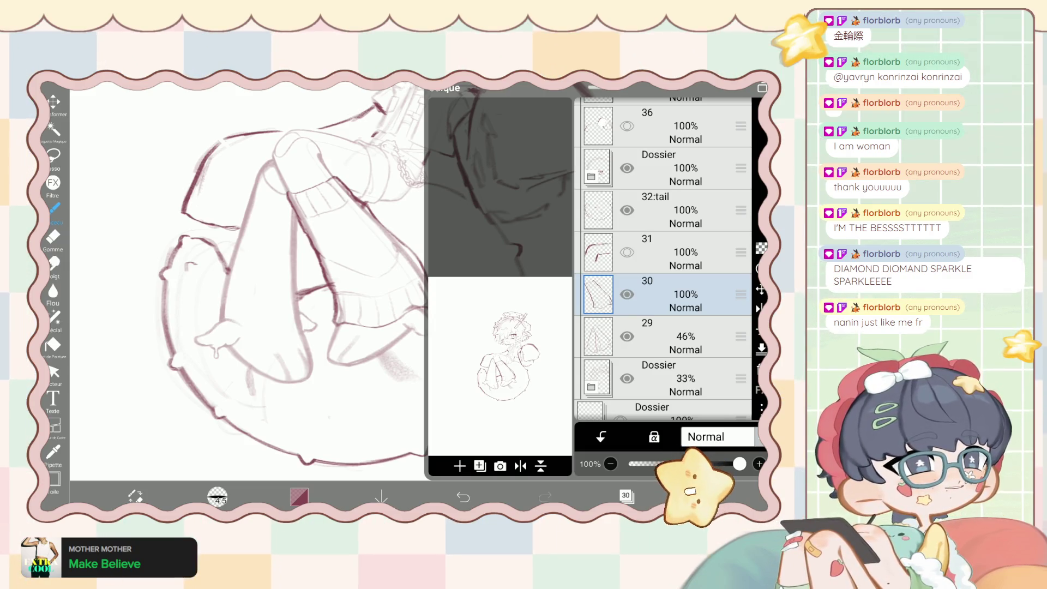
Duplicate layer 29, the faded leg sketch layer.
left_click(663, 336)
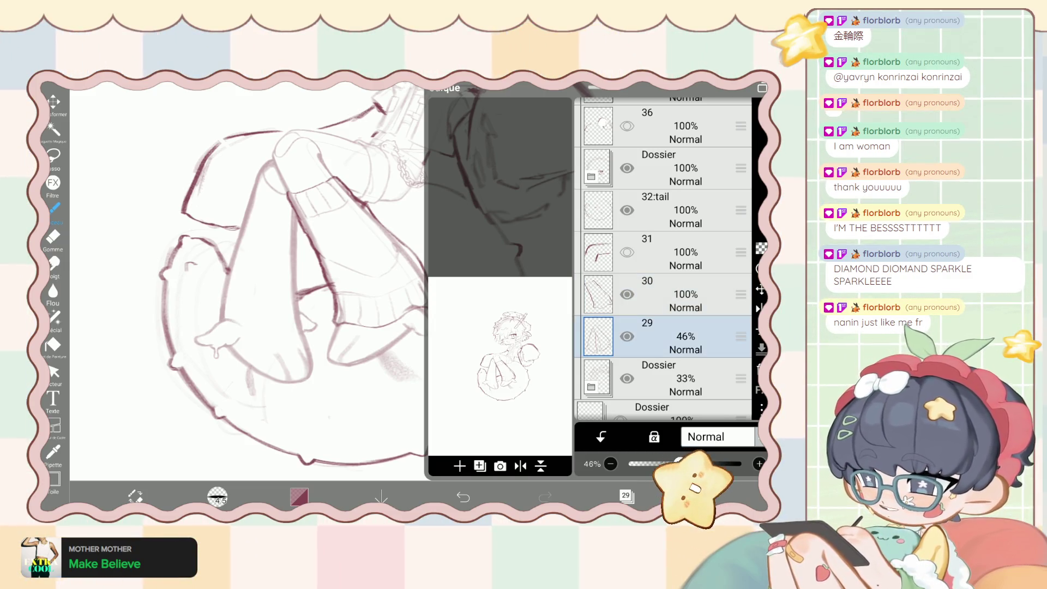
left_click(480, 465)
left_click(393, 500)
left_click(626, 495)
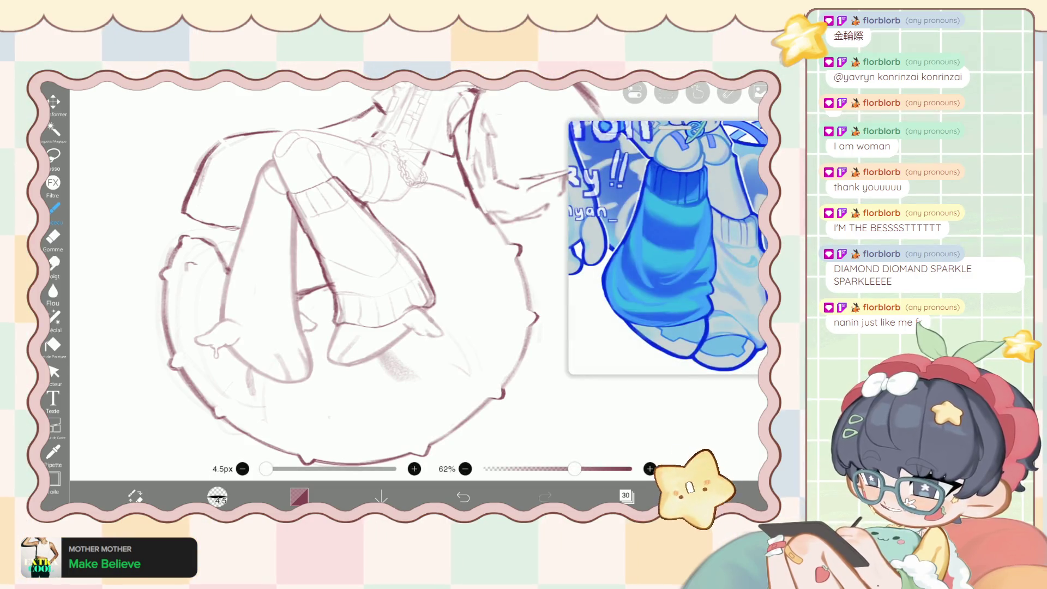
Erase leg strokes with the eraser reduced to 24px, then 14.5px.
key("e")
scroll(316, 273, "up", 5)
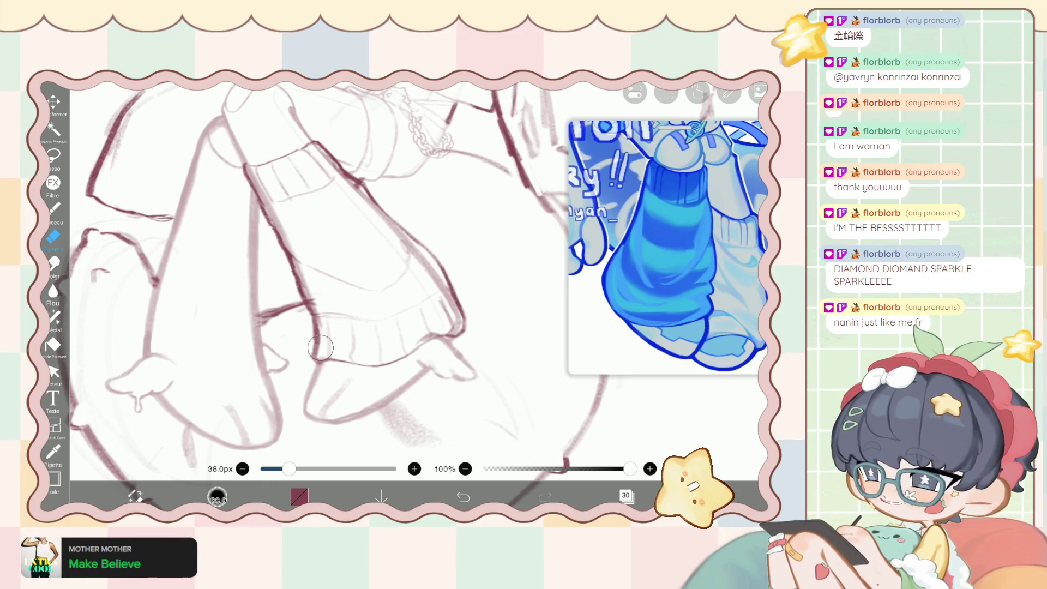
key("bracketleft")
key("bracketleft")
key("bracketleft")
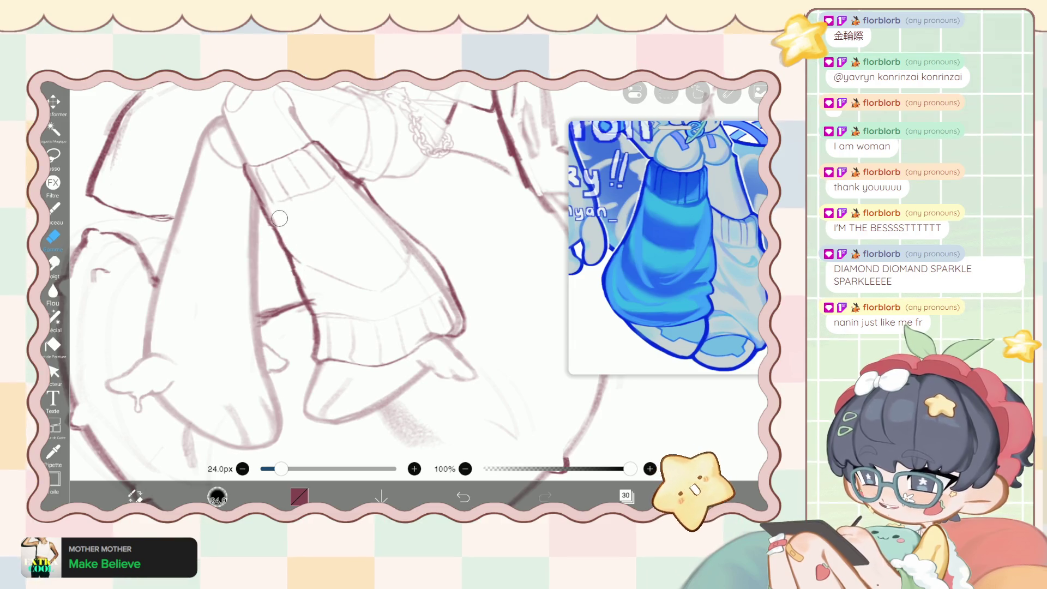
key("bracketleft")
key("bracketleft")
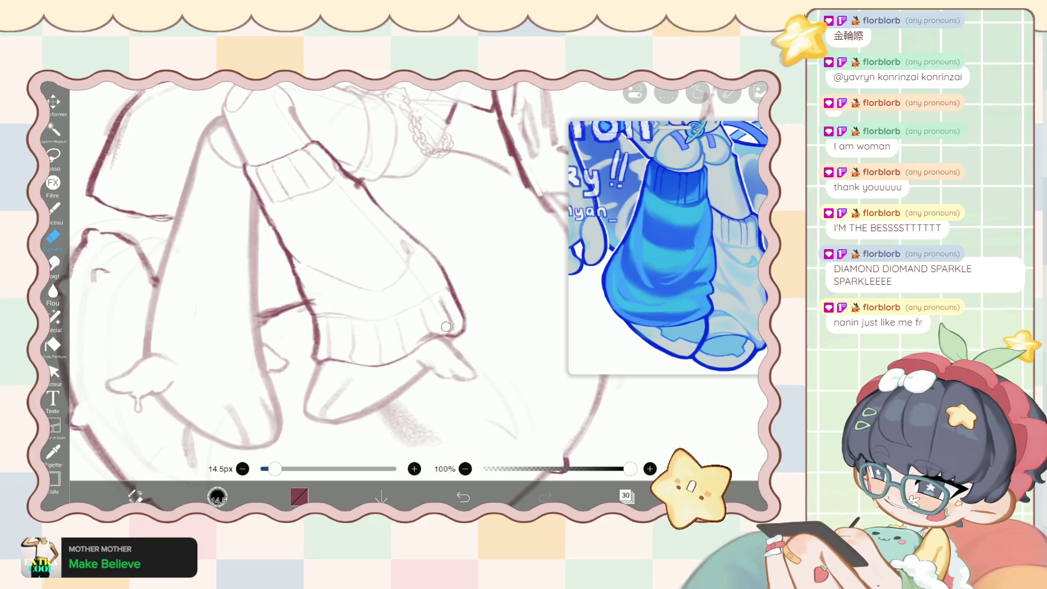
left_click(626, 495)
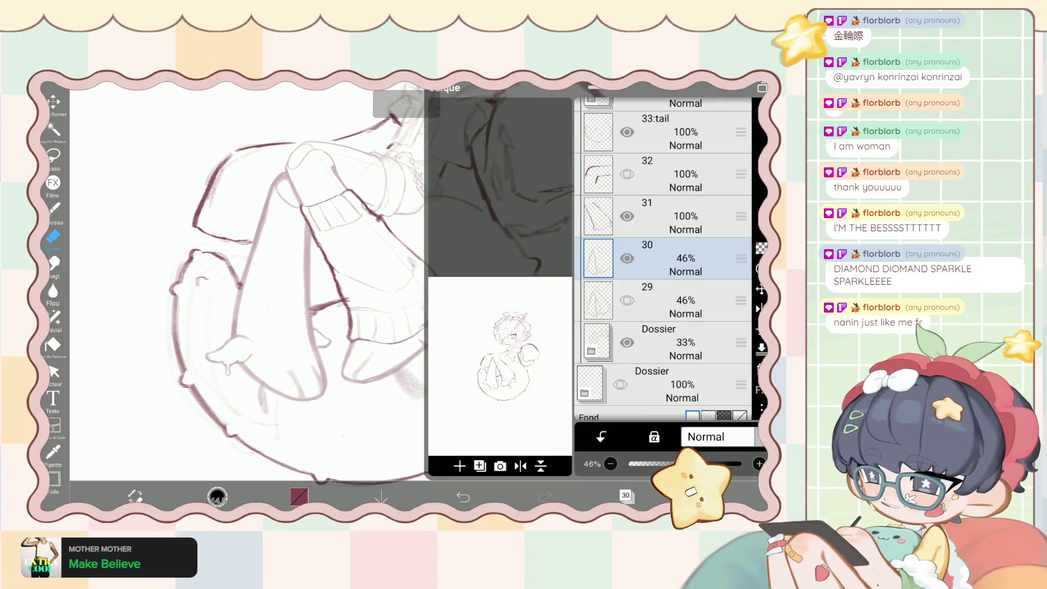
left_click(626, 495)
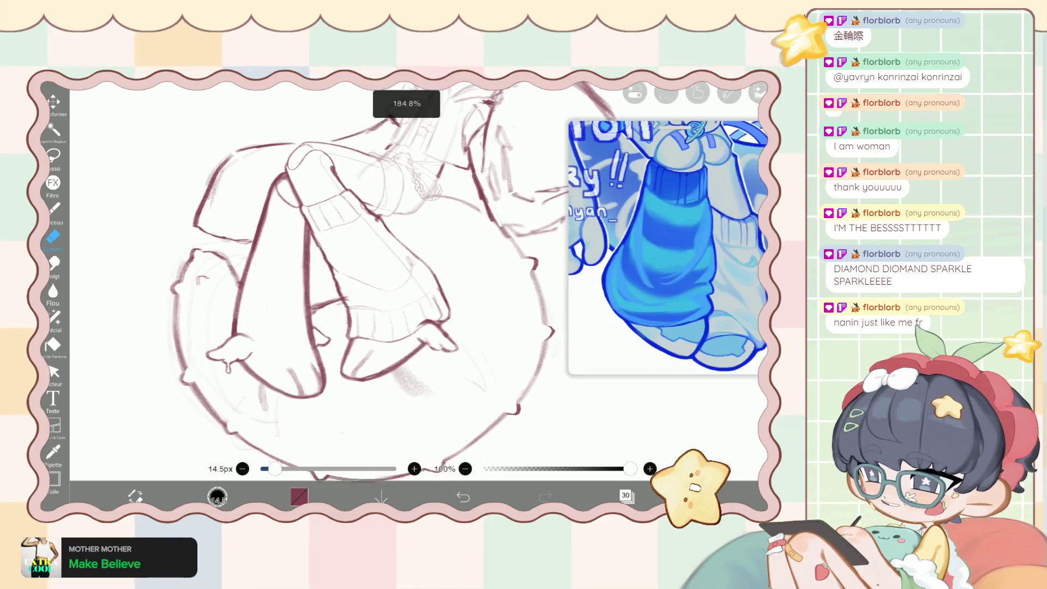
scroll(327, 272, "up", 3)
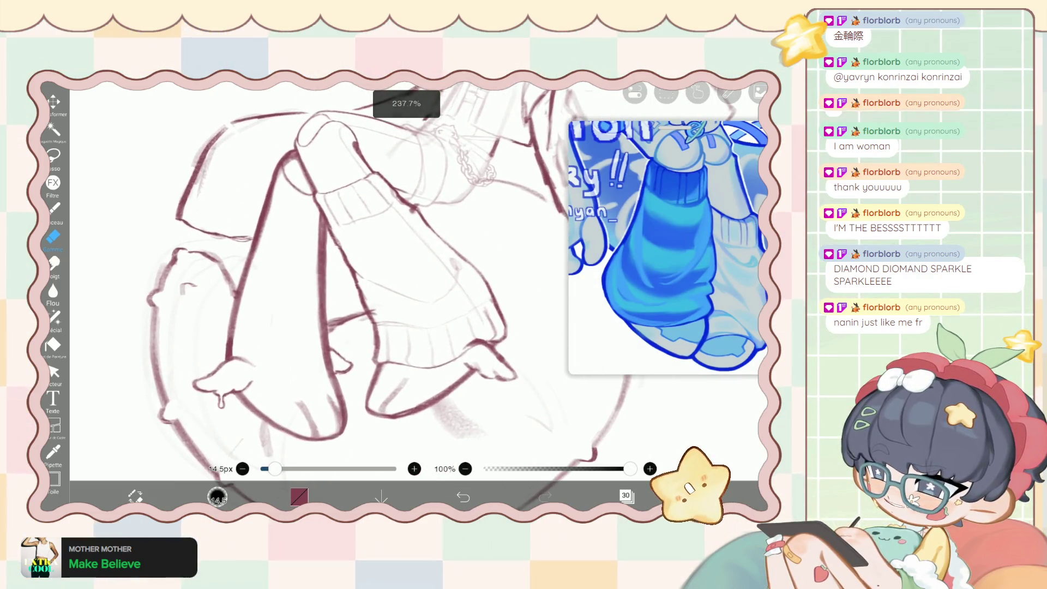
On layer 31, undo the last eraser stroke and keep erasing with a 10.2px eraser.
left_click(626, 495)
left_click(666, 273)
left_click(626, 495)
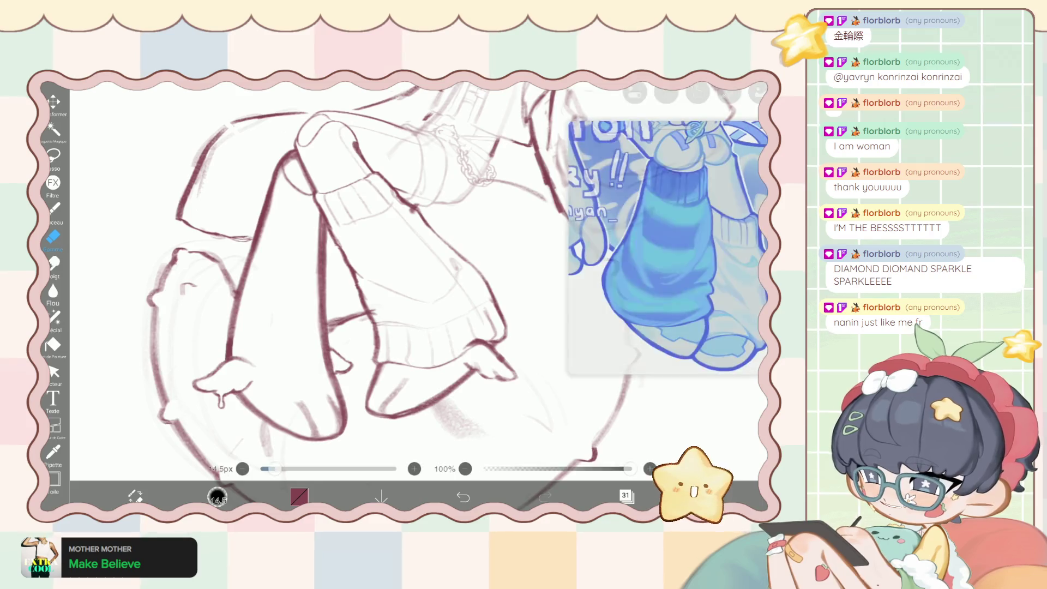
scroll(328, 273, "up", 3)
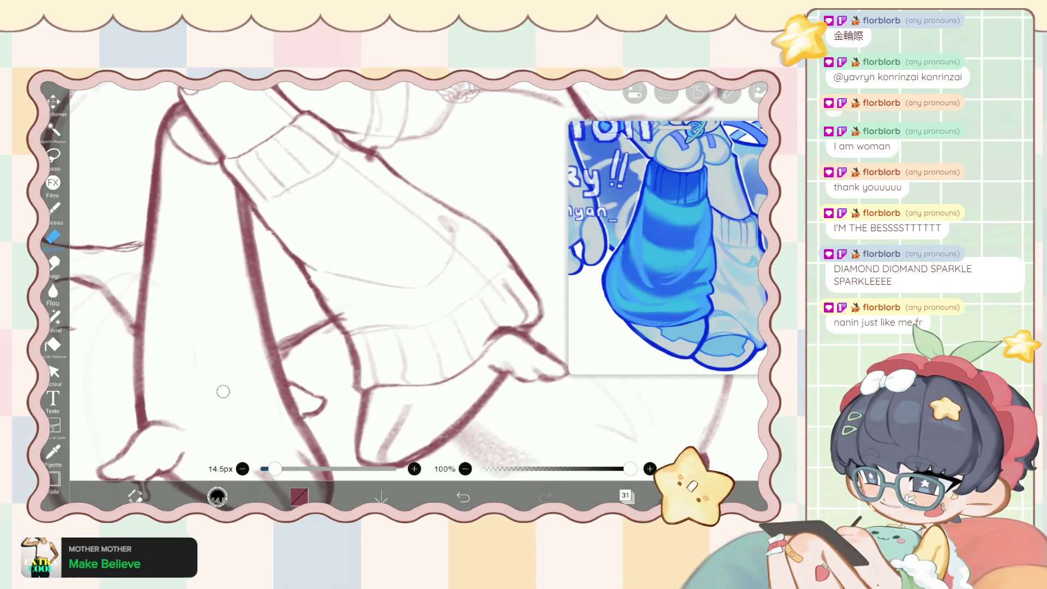
key("ctrl+z")
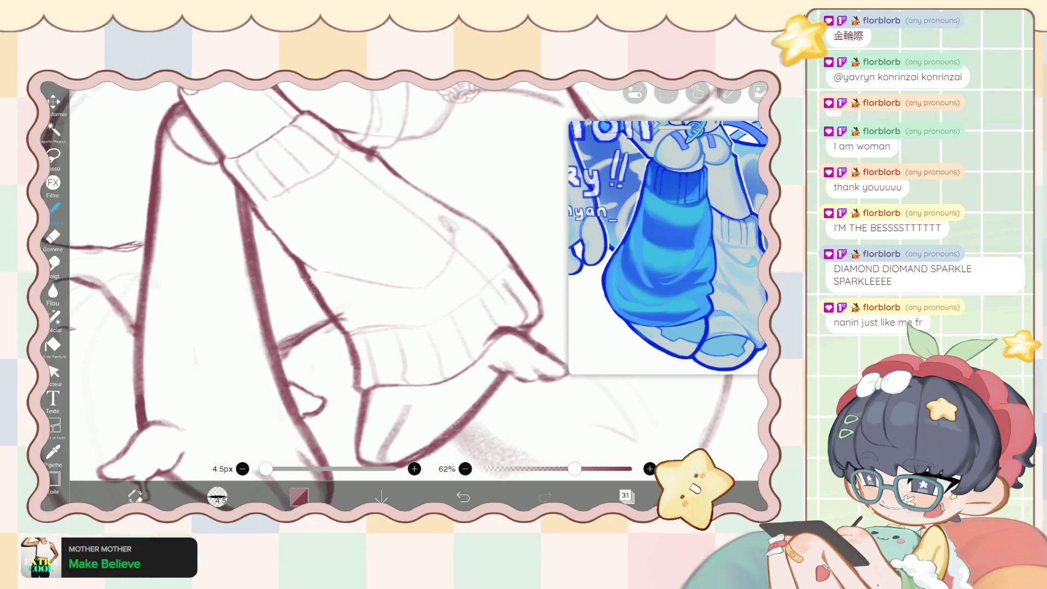
key("e")
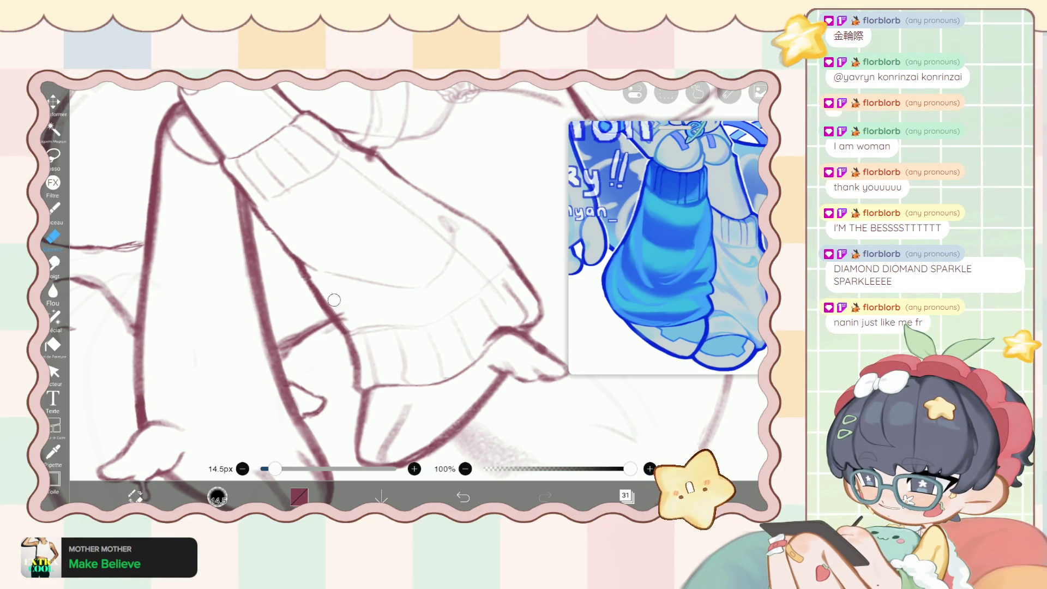
key("bracketleft")
key("bracketleft")
key("bracketleft")
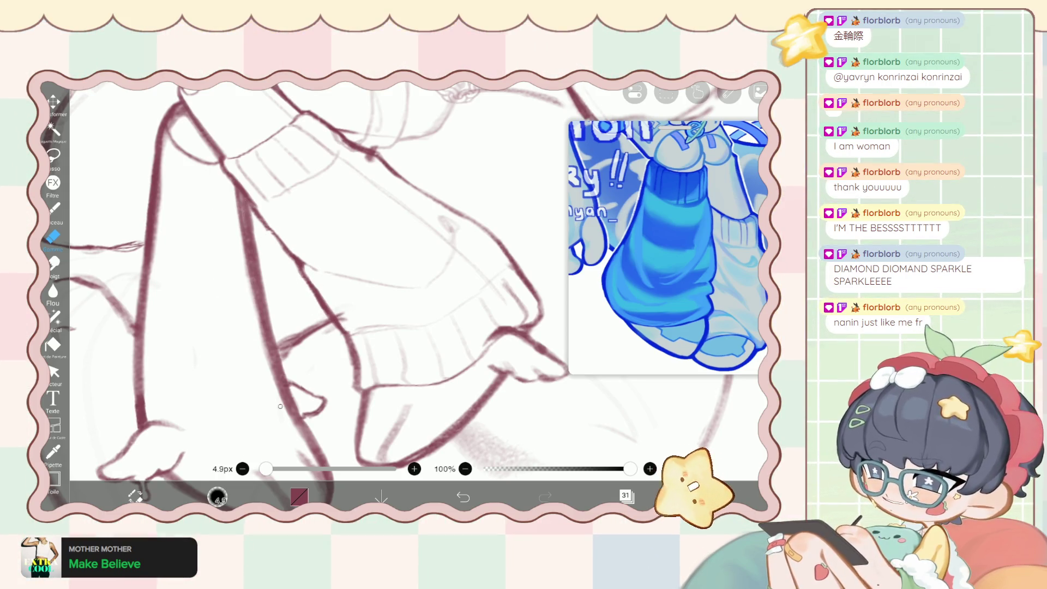
Redraw the sock and foot lines with the 2.8px brush at 62% opacity.
key("b")
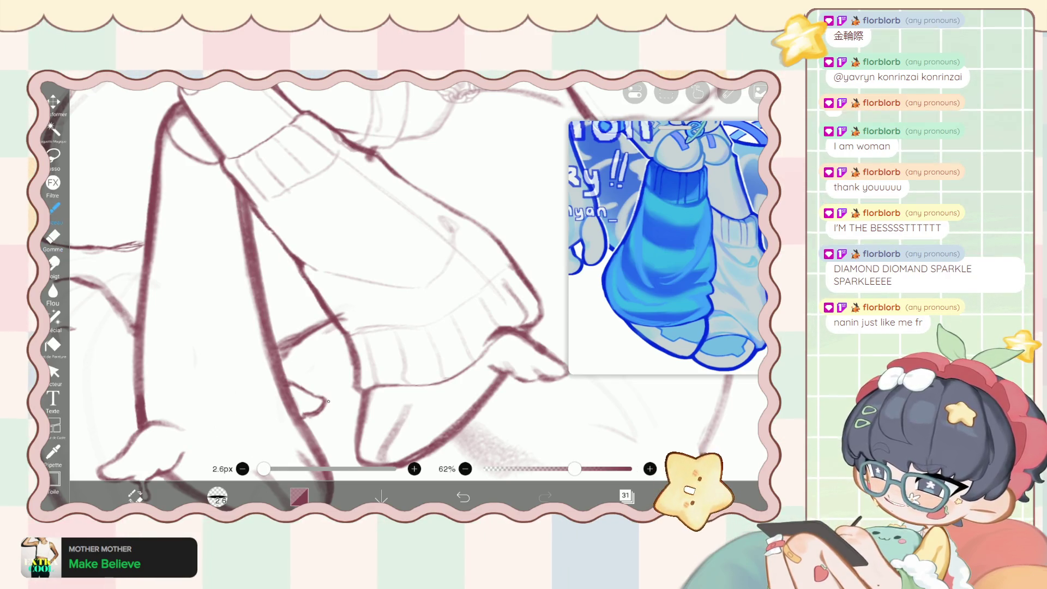
left_click(243, 469)
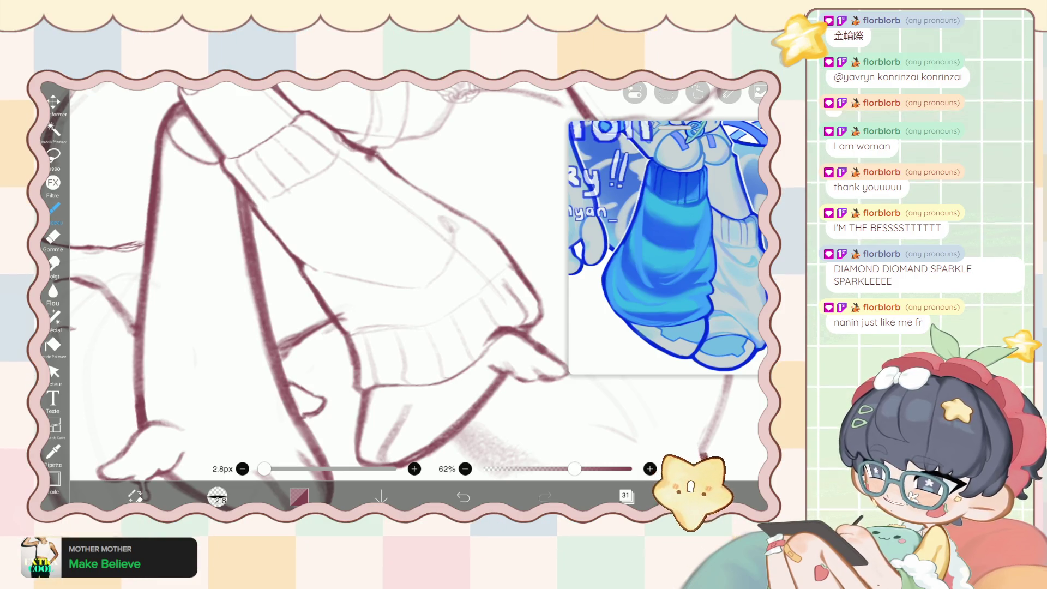
scroll(349, 273, "up", 5)
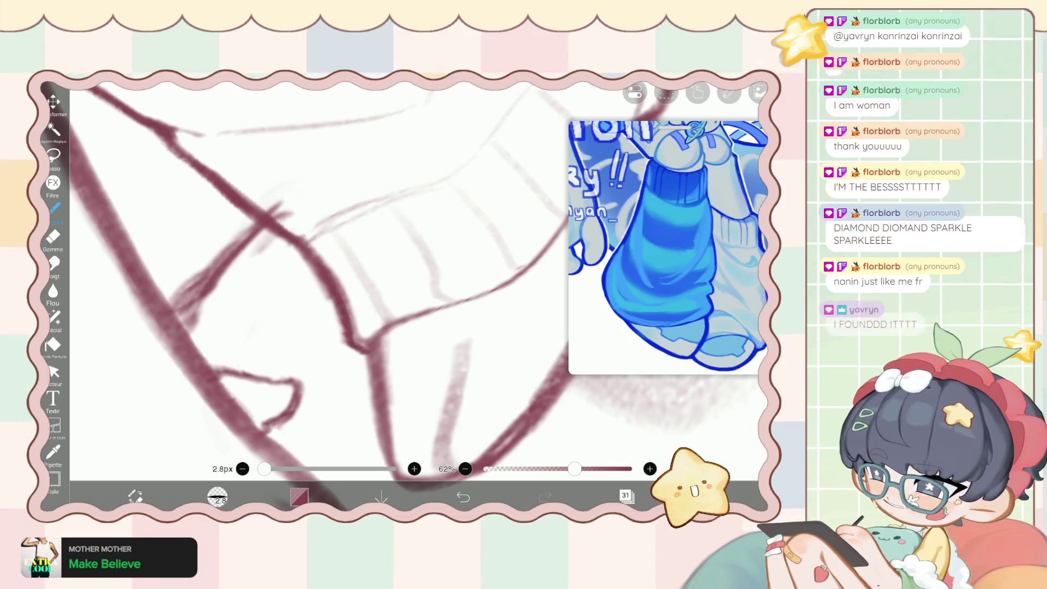
scroll(349, 273, "down", 1)
scroll(349, 273, "left", 3)
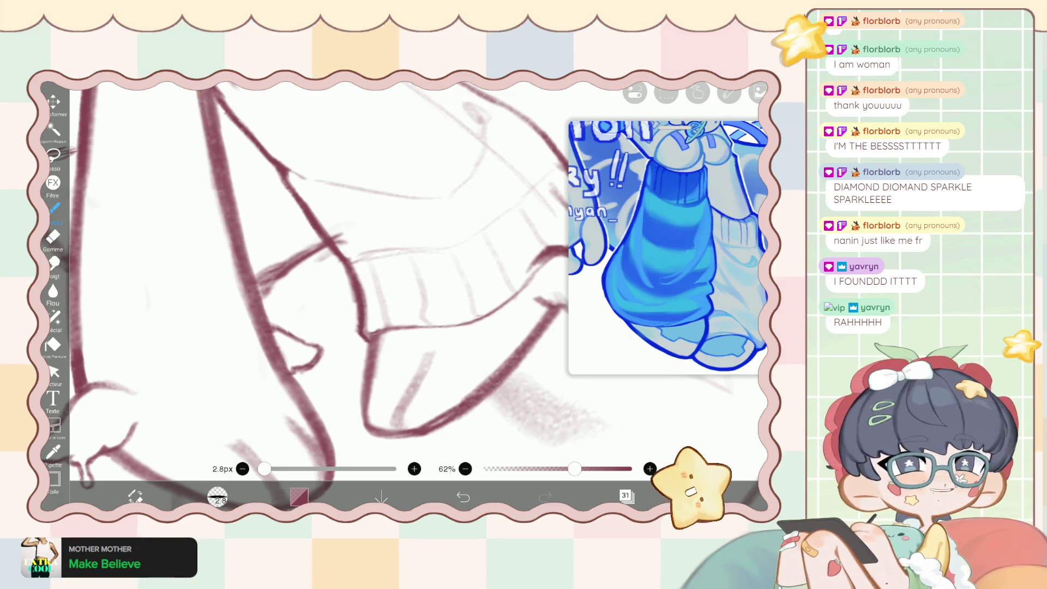
scroll(349, 273, "down", 2)
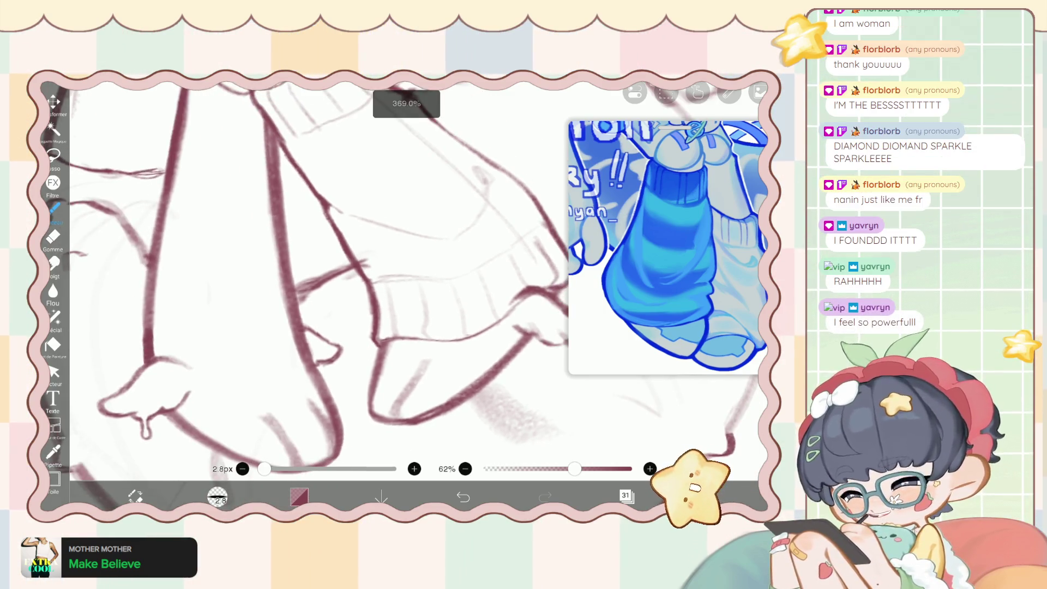
Zoom in on the legs with the eraser active to inspect the outlines.
scroll(349, 273, "down", 1)
scroll(349, 272, "up", 2)
scroll(349, 272, "up", 1)
scroll(349, 273, "up", 2)
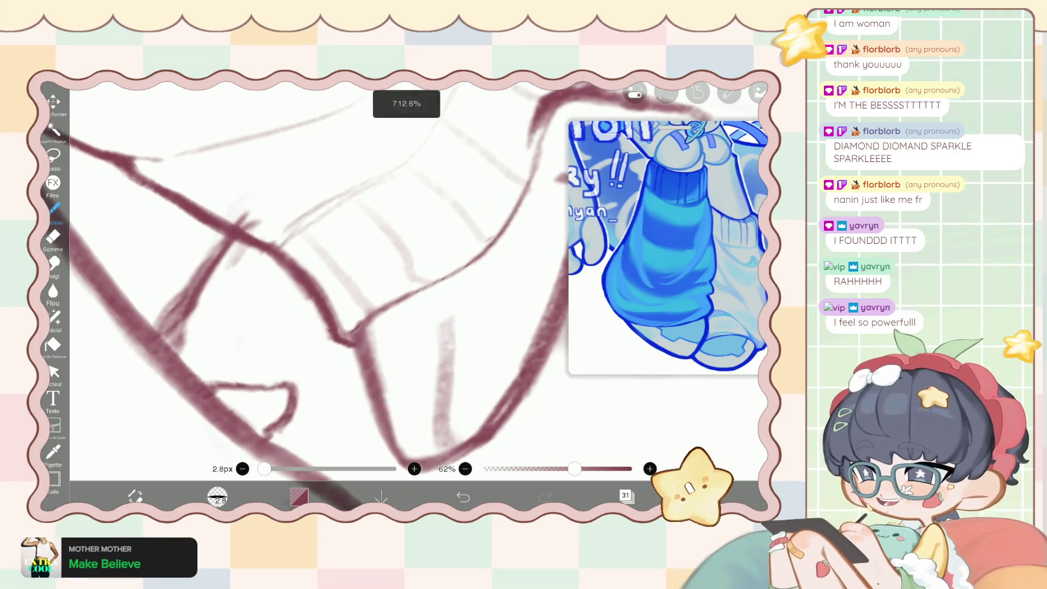
key("e")
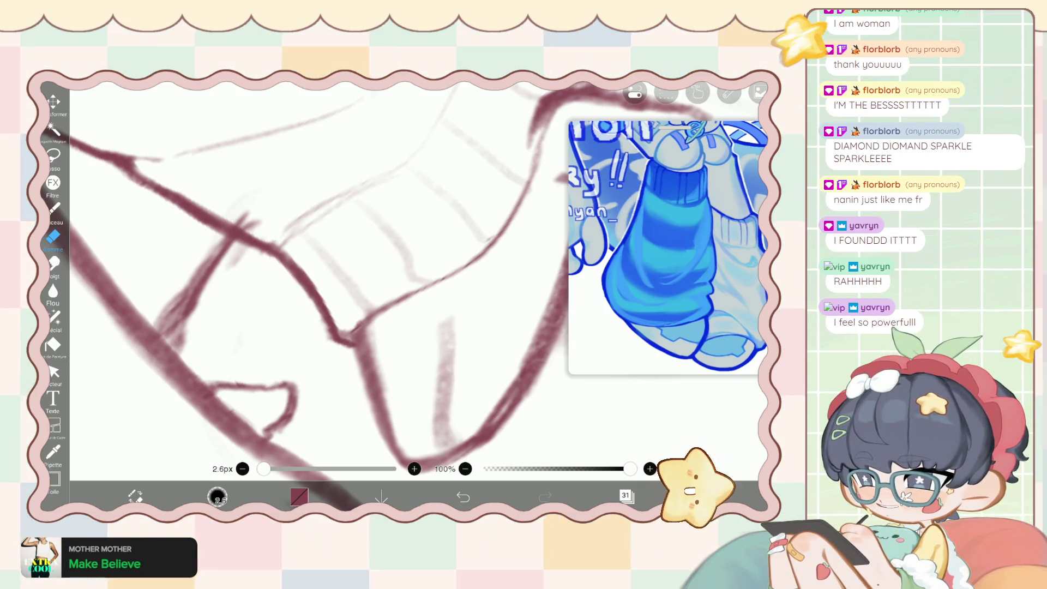
scroll(328, 272, "up", 2)
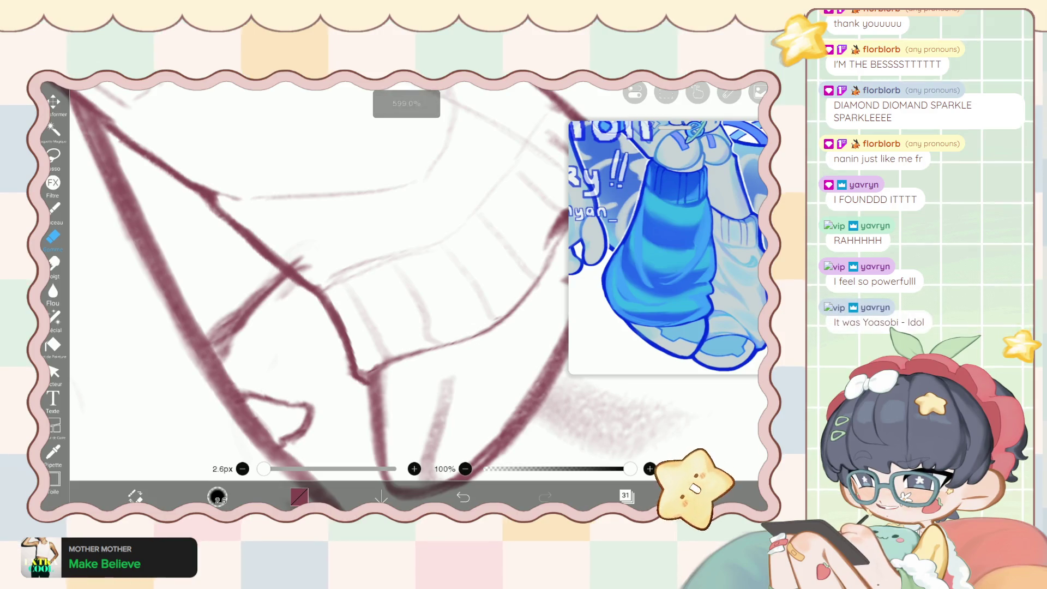
scroll(319, 273, "down", 1)
scroll(319, 272, "down", 1)
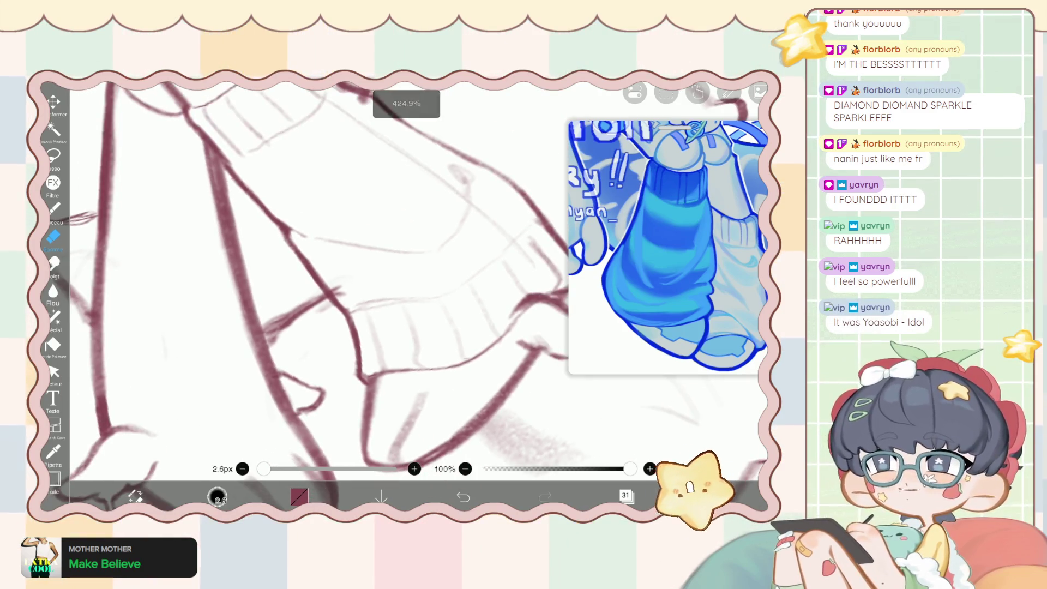
scroll(319, 273, "down", 1)
scroll(319, 273, "down", 2)
scroll(319, 272, "down", 1)
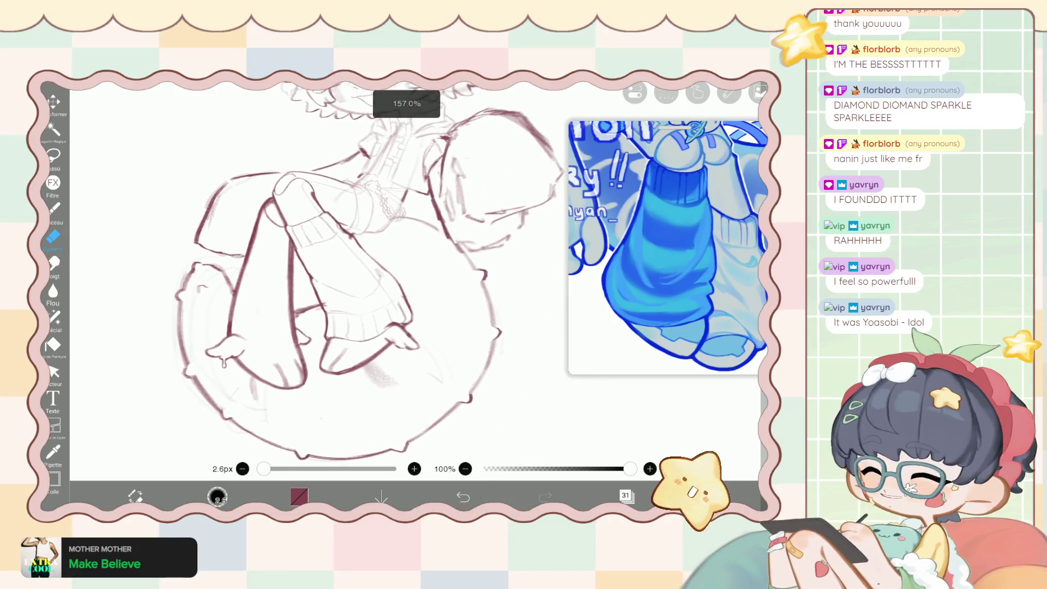
scroll(319, 273, "down", 1)
scroll(319, 273, "down", 1)
scroll(319, 272, "up", 3)
scroll(319, 273, "up", 1)
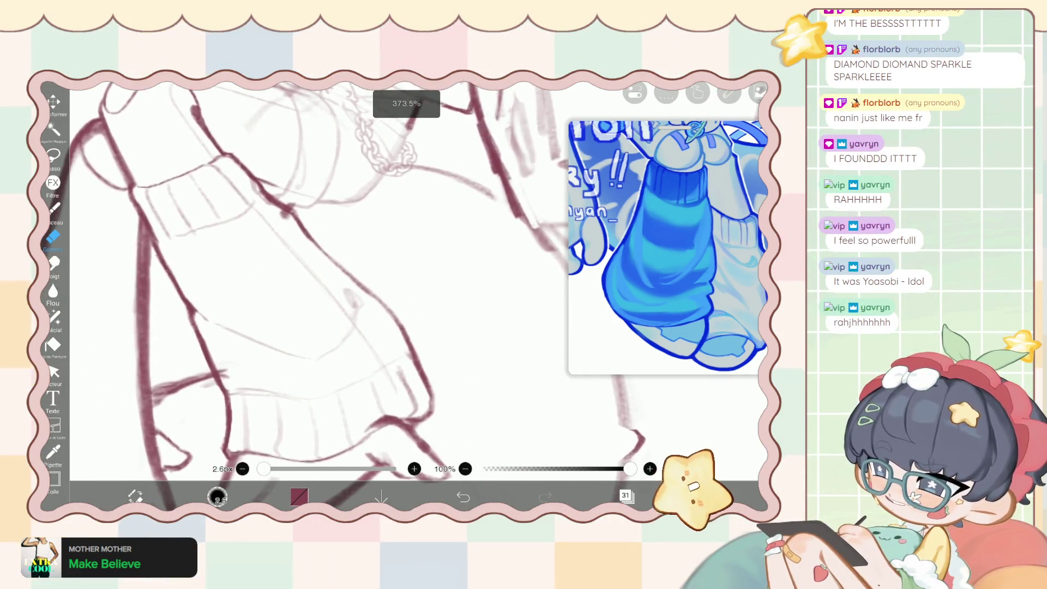
Switch back to the drawing brush, zoom out to the full figure, and show the layers.
key("b")
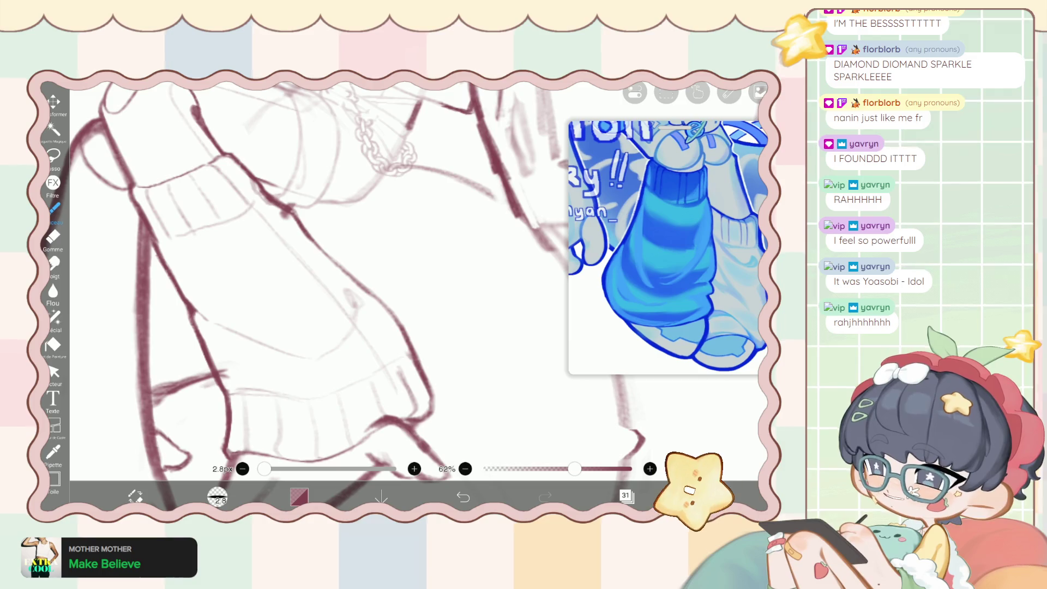
scroll(319, 273, "up", 1)
scroll(319, 273, "up", 2)
scroll(319, 273, "up", 1)
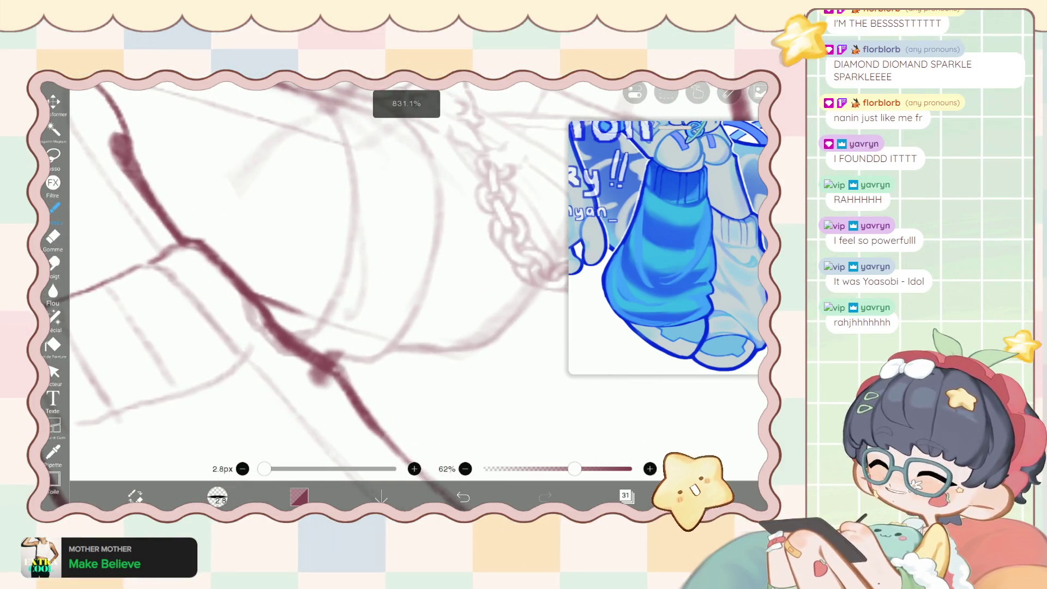
scroll(319, 272, "up", 1)
scroll(319, 272, "down", 4)
scroll(319, 272, "down", 1)
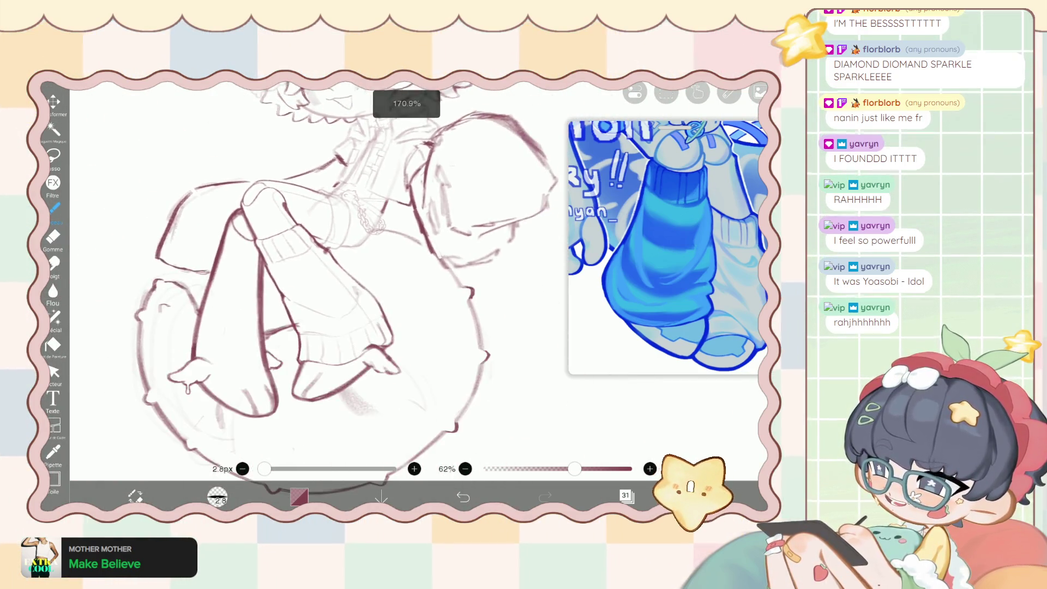
scroll(319, 273, "up", 1)
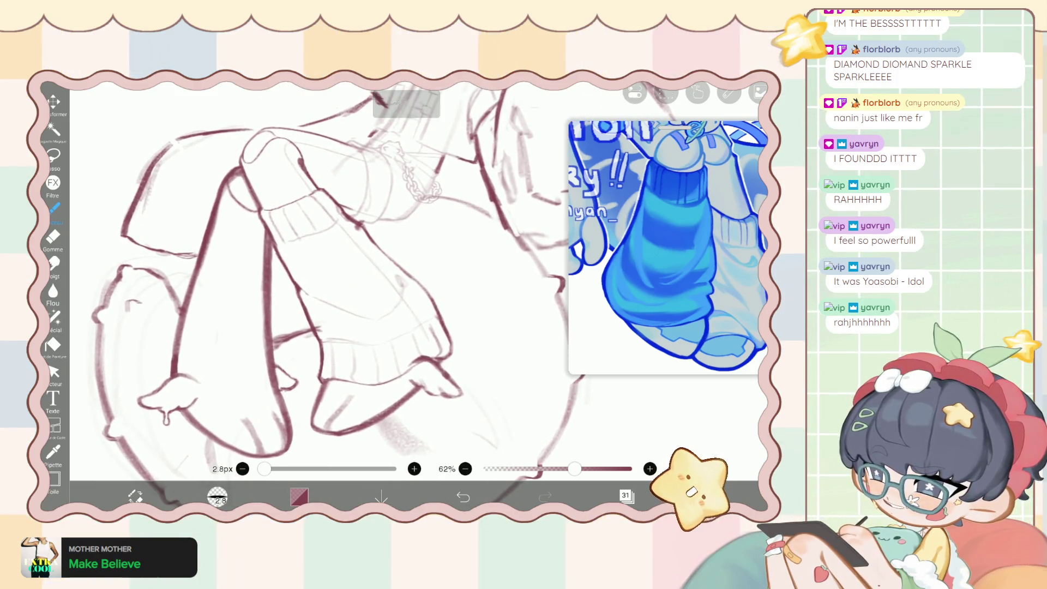
scroll(319, 273, "up", 1)
scroll(319, 273, "up", 1)
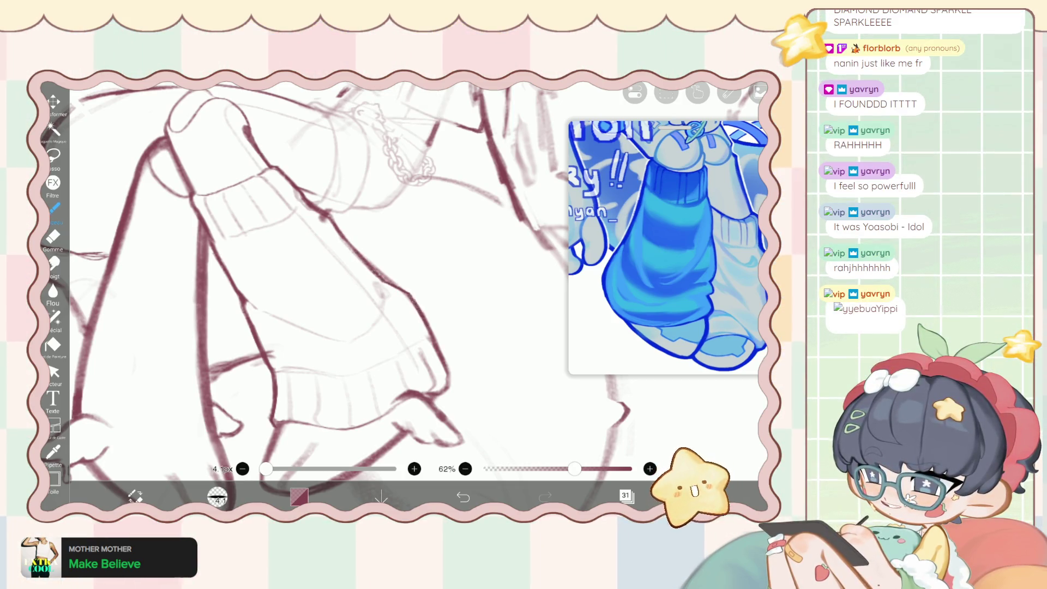
scroll(319, 297, "down", 5)
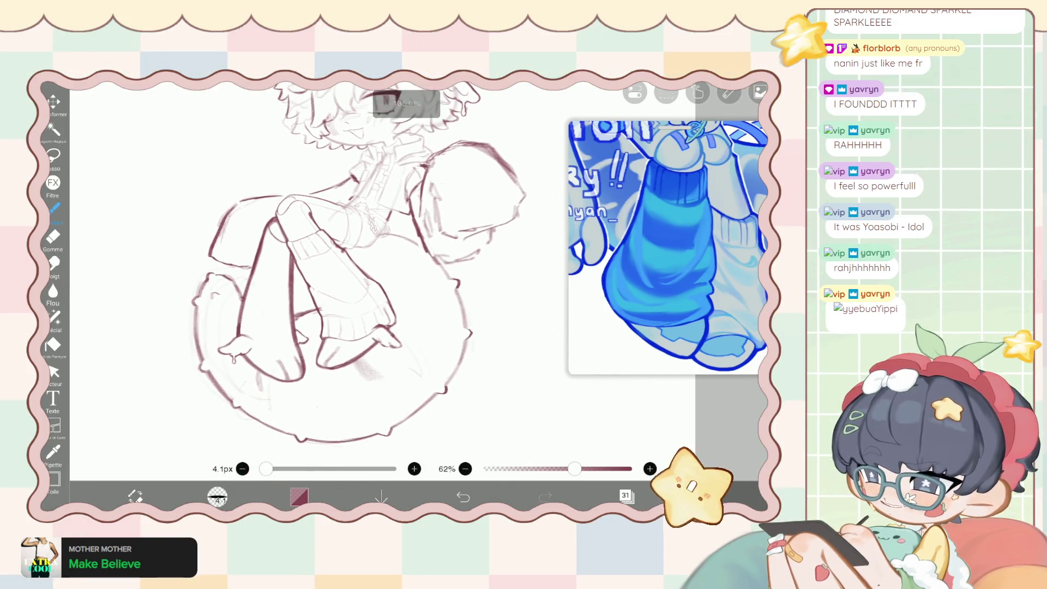
scroll(319, 297, "up", 3)
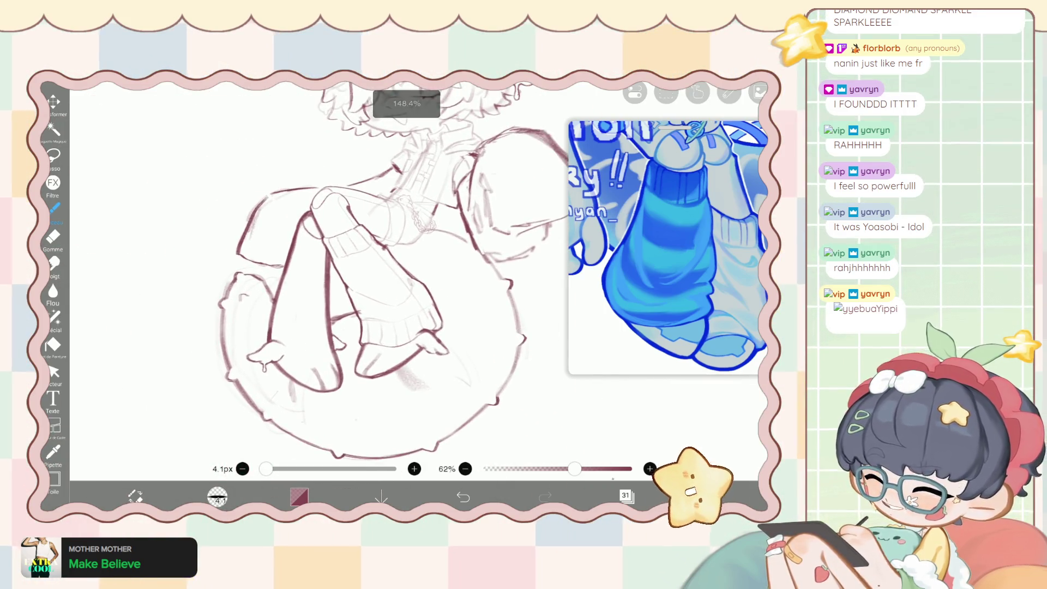
left_click(626, 495)
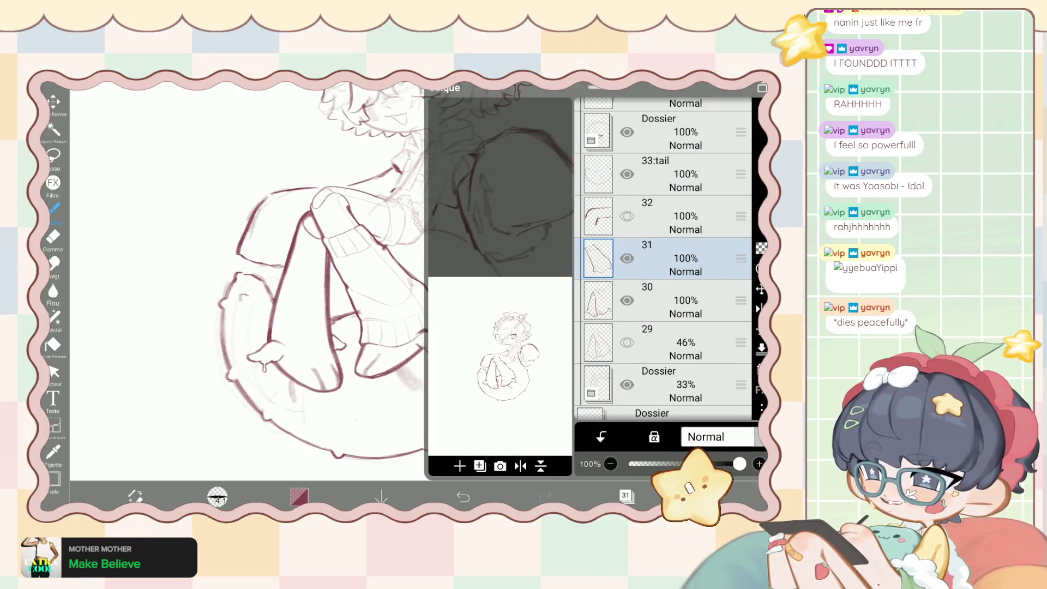
Delete layer 31 so layer 30 is active, then pick the liquify pen at 99px.
left_click(761, 348)
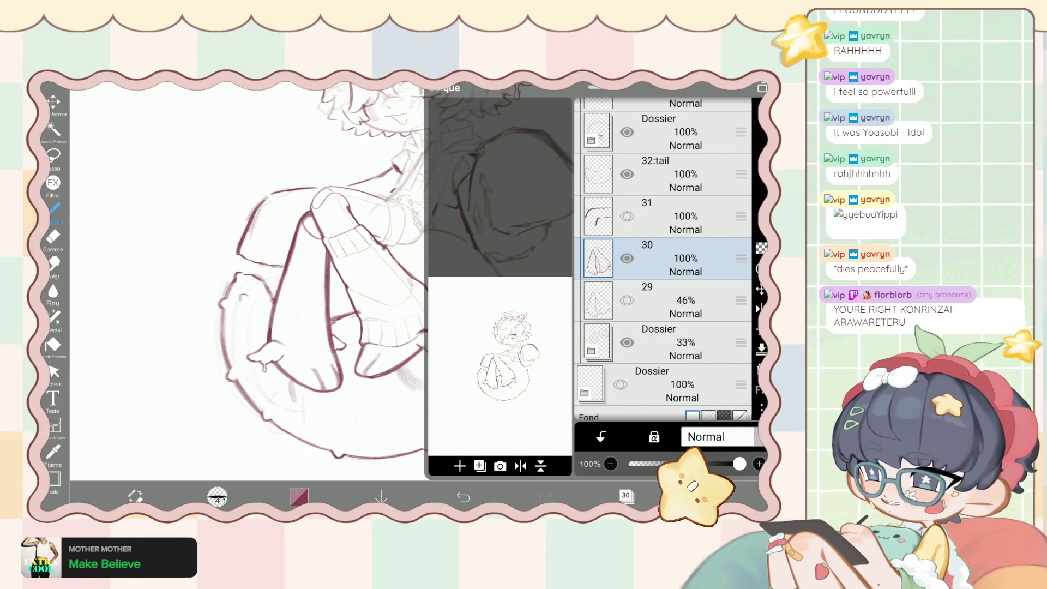
left_click(626, 495)
left_click(54, 317)
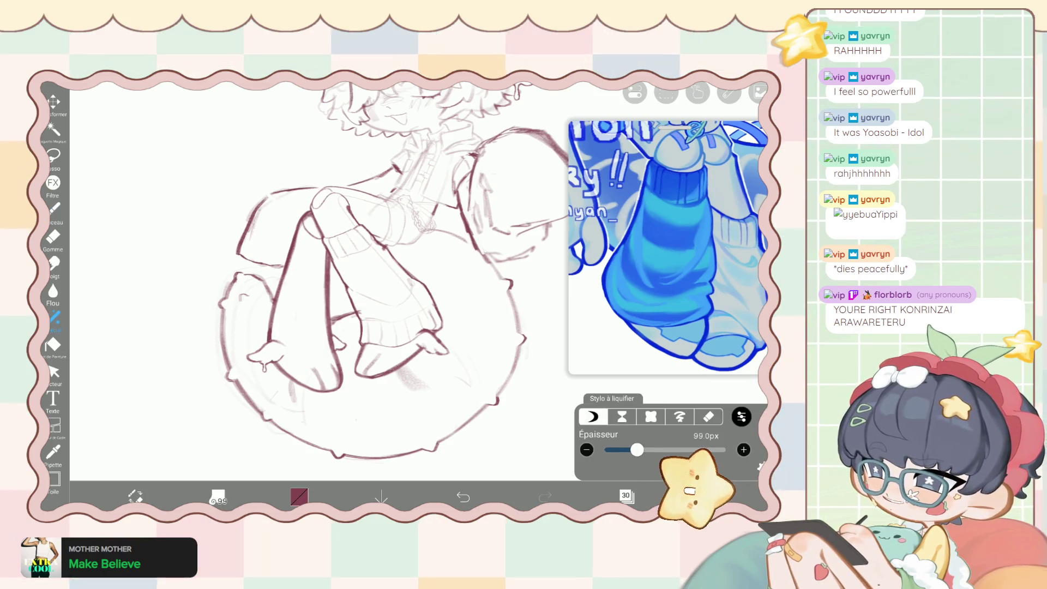
Liquify the knee and leg lines with a 169px pen, then switch to the 4.5px eraser.
left_click_drag(637, 449, 647, 450)
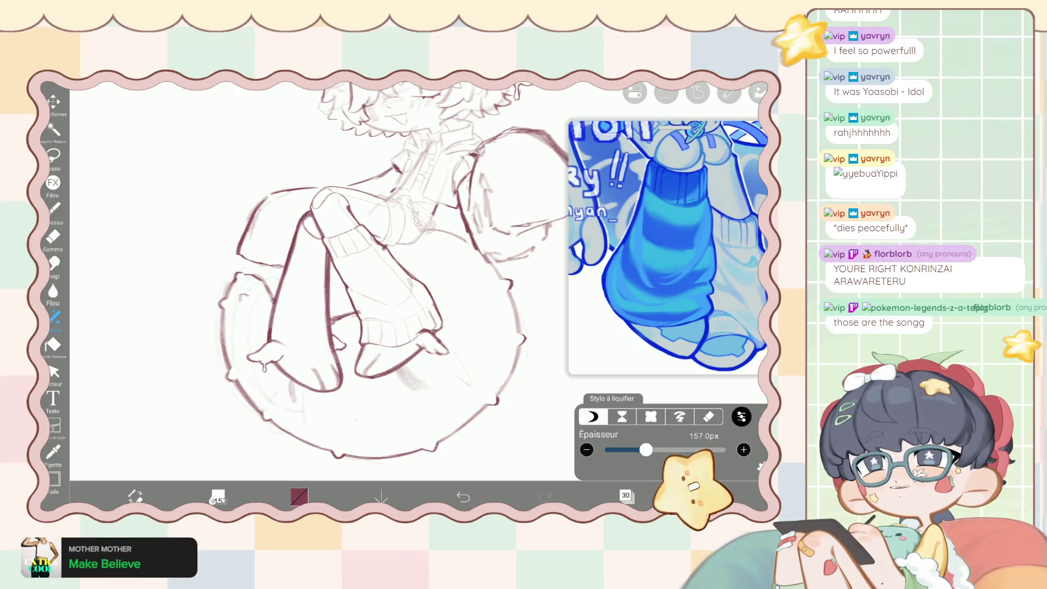
scroll(327, 262, "up", 5)
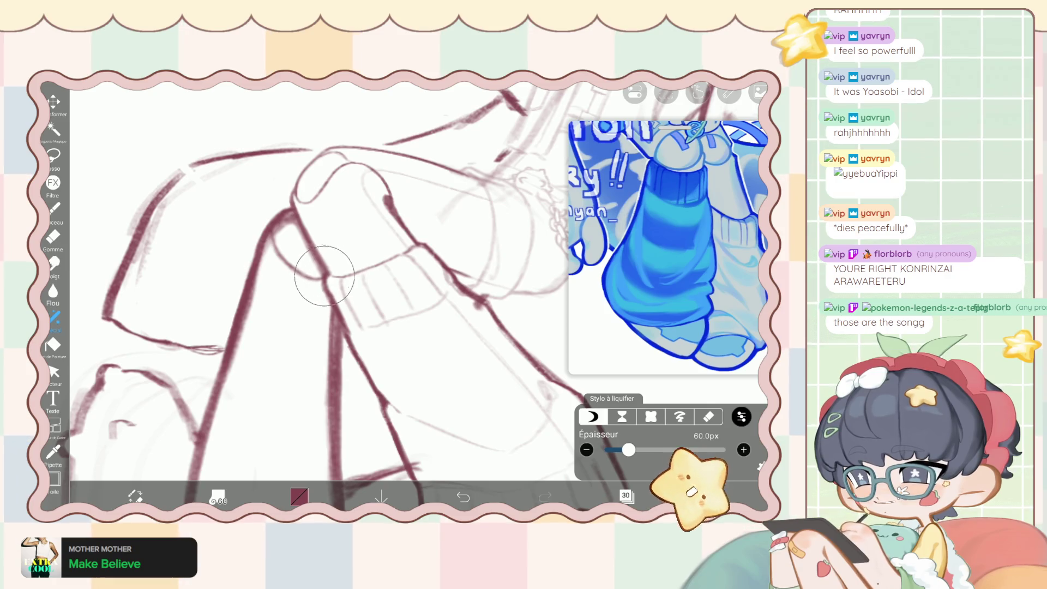
key("e")
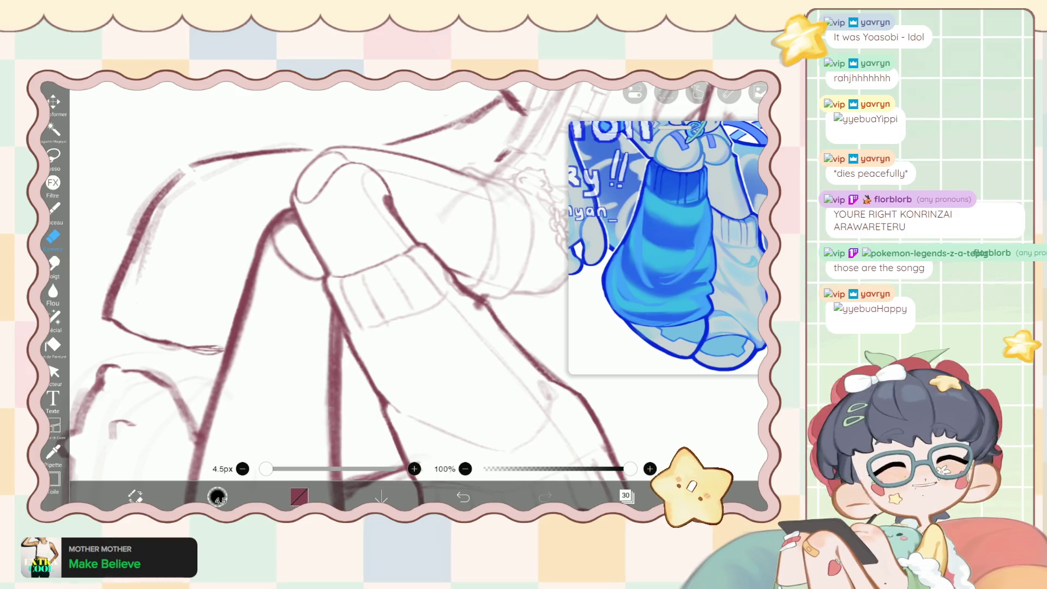
Erase a stray sketch stroke near the knee.
scroll(349, 294, "up", 1)
scroll(310, 243, "up", 2)
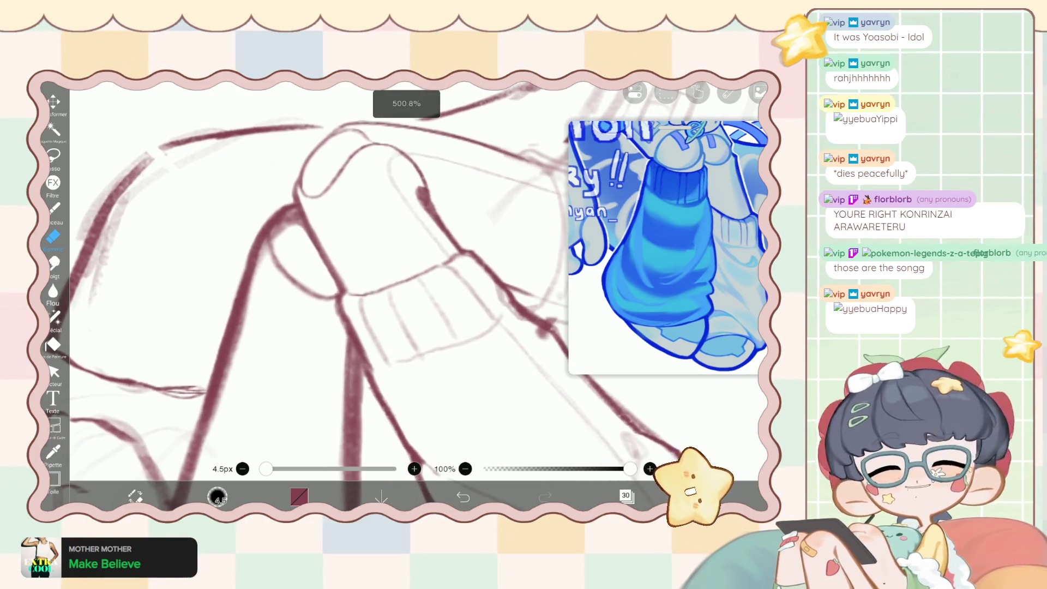
left_click_drag(282, 229, 293, 213)
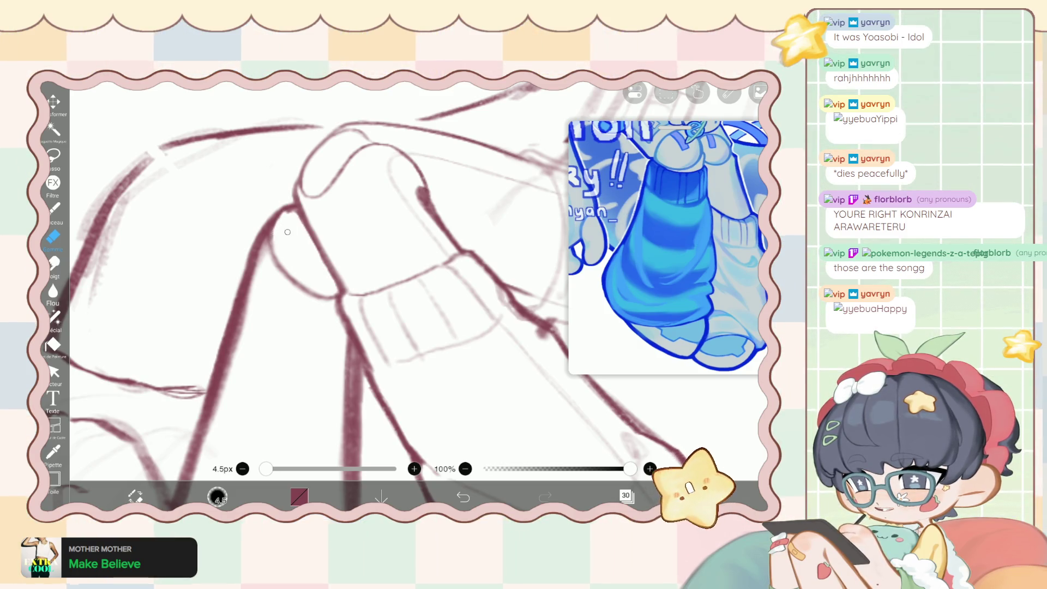
scroll(288, 231, "down", 3)
scroll(349, 273, "up", 1)
scroll(349, 272, "up", 1)
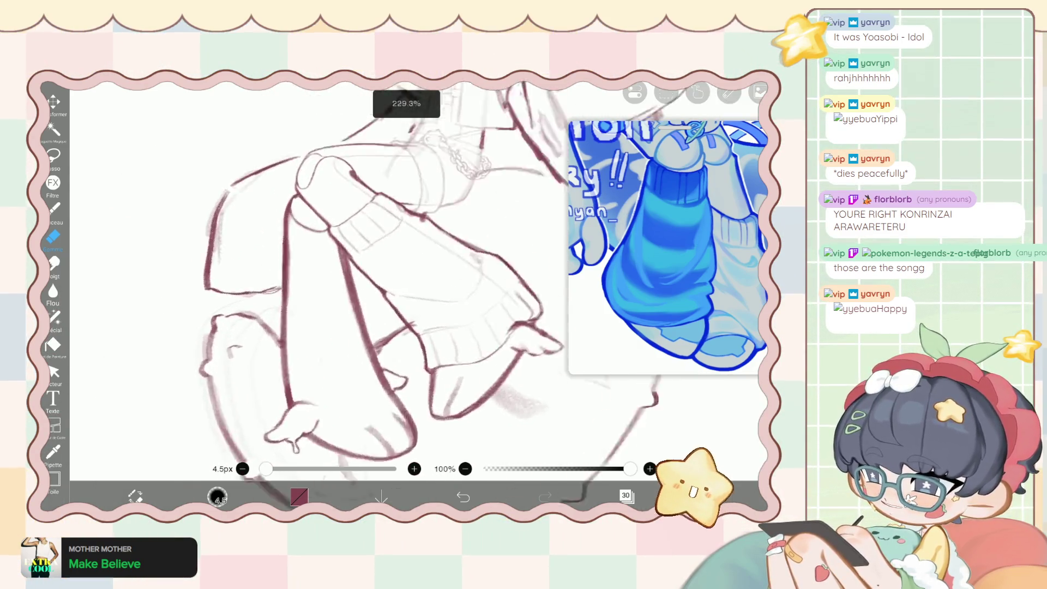
scroll(349, 272, "up", 2)
scroll(349, 273, "up", 1)
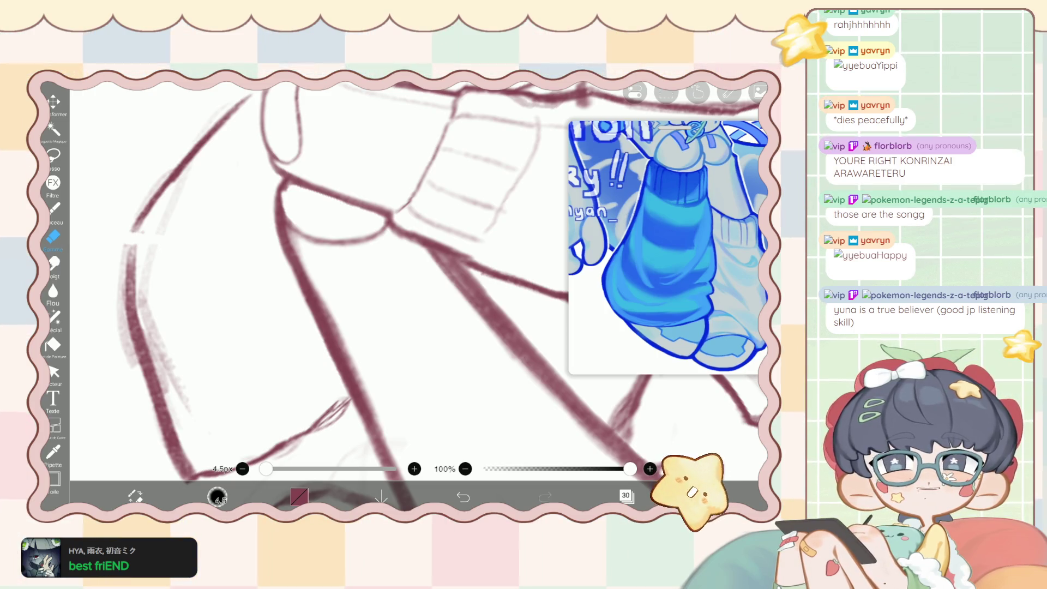
scroll(414, 279, "up", 3)
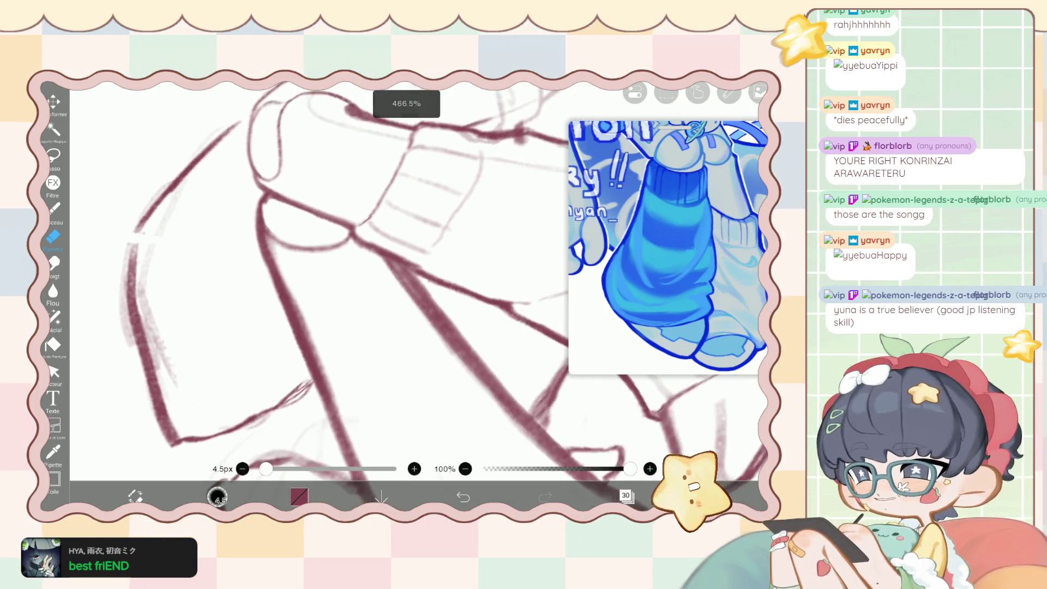
Shrink the eraser to 3.5px and tidy the leftover strokes around the sweater cuffs.
left_click(242, 468)
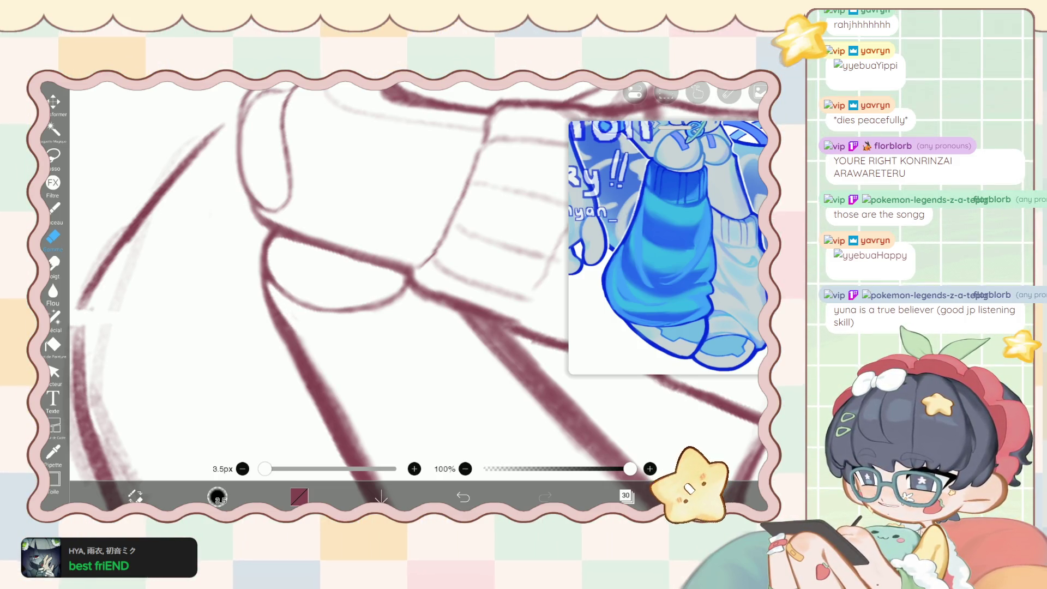
scroll(415, 281, "down", 3)
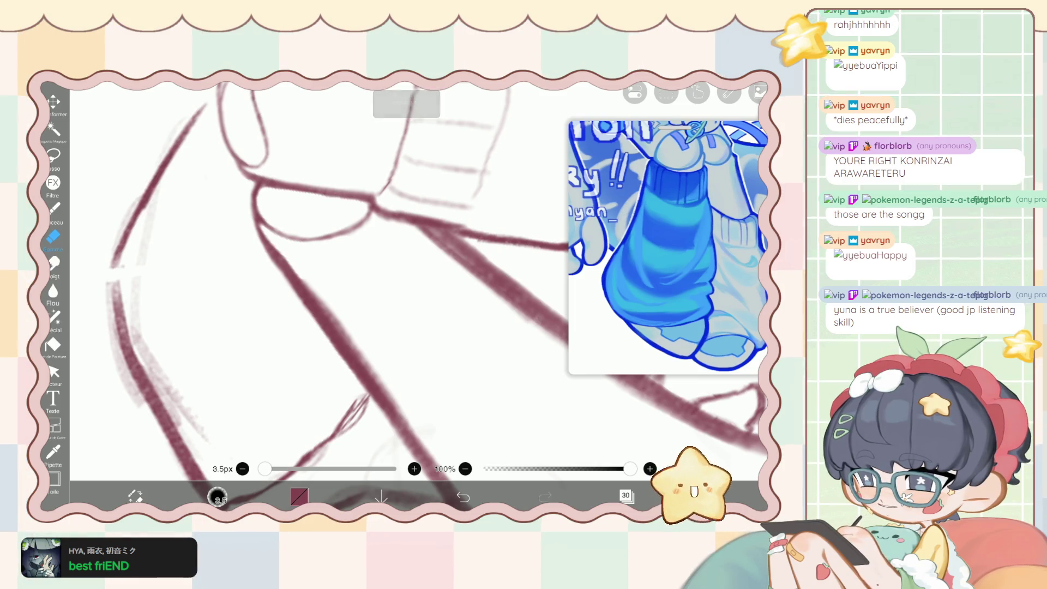
scroll(337, 297, "down", 3)
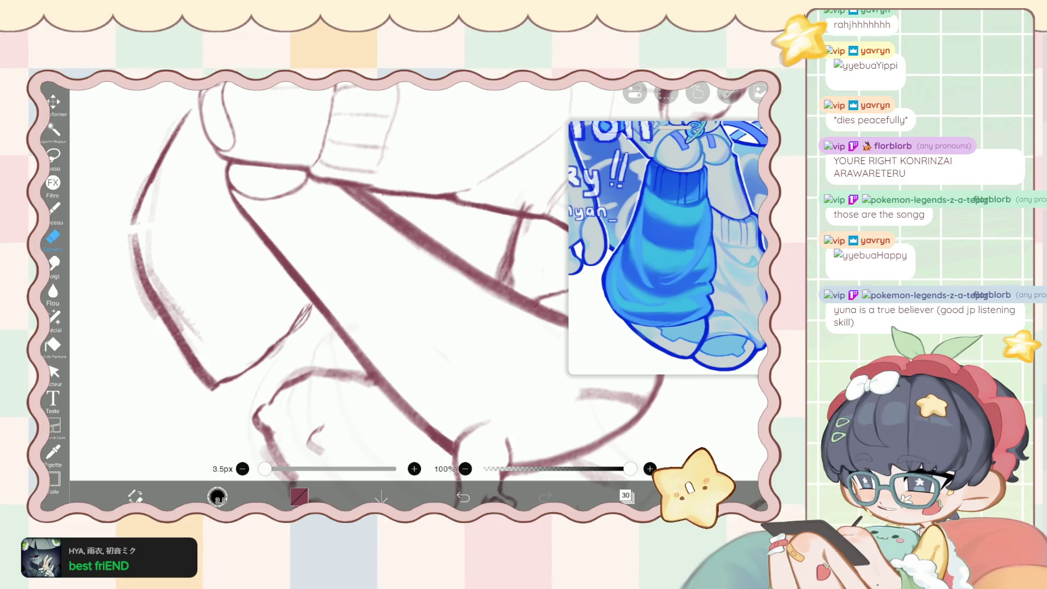
scroll(337, 297, "down", 5)
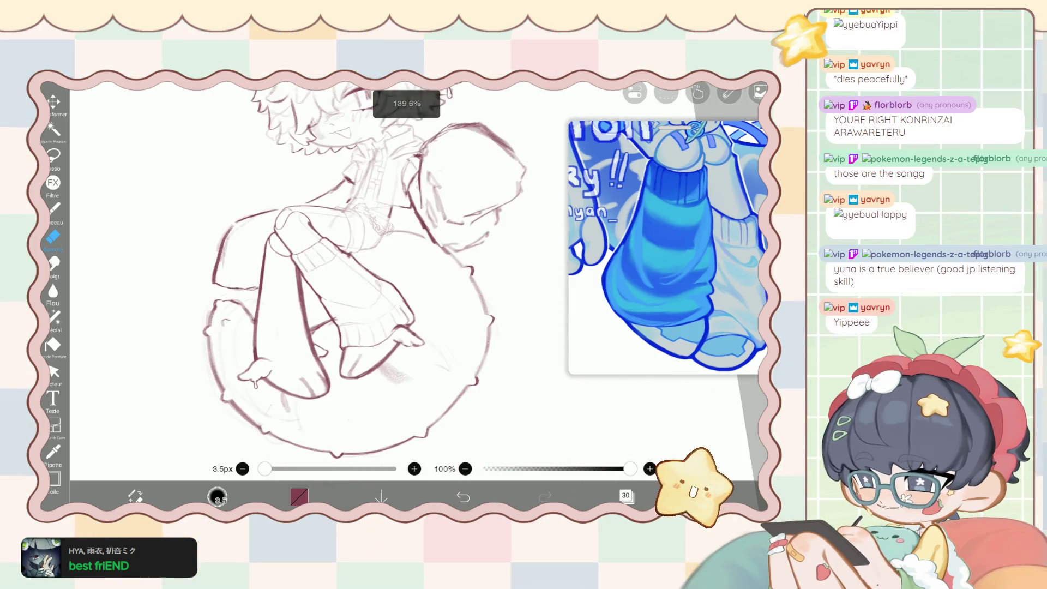
Review the whole character and switch back to the 4.1px brush at 62% opacity.
scroll(354, 254, "down", 3)
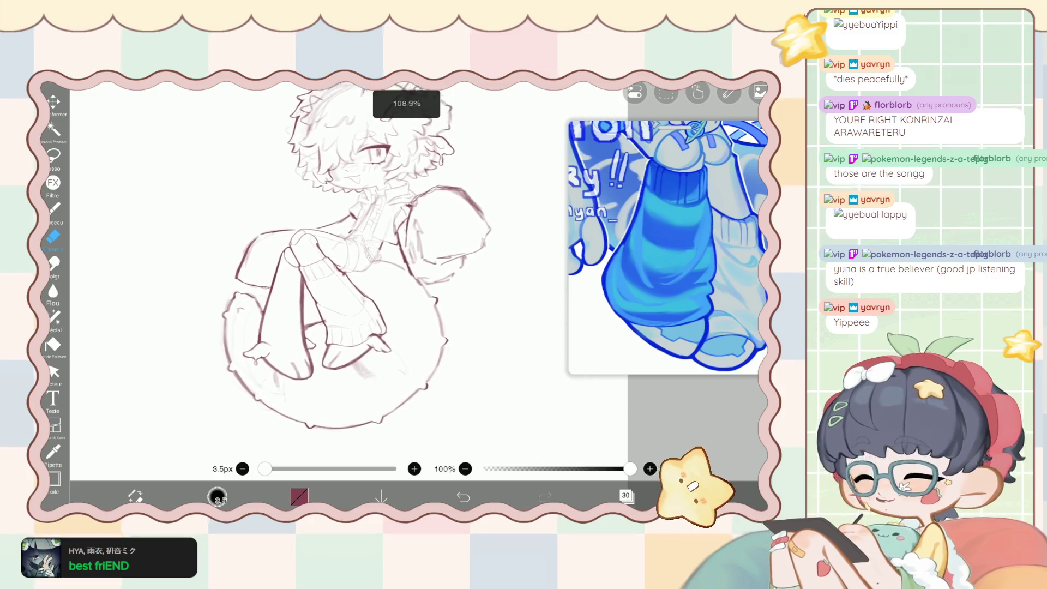
scroll(360, 272, "up", 2)
scroll(360, 272, "up", 2)
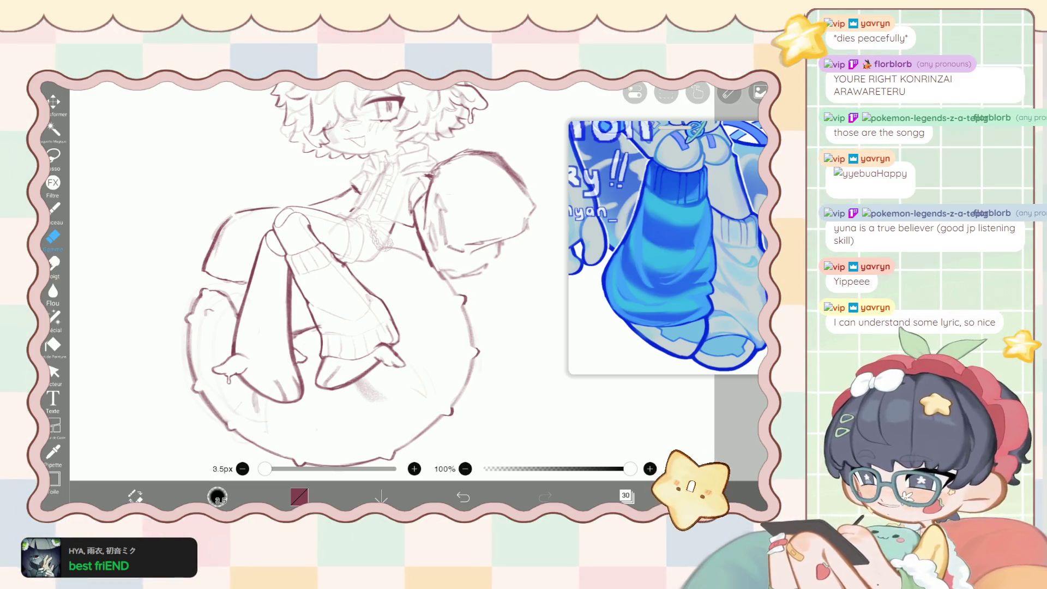
key("b")
key("l")
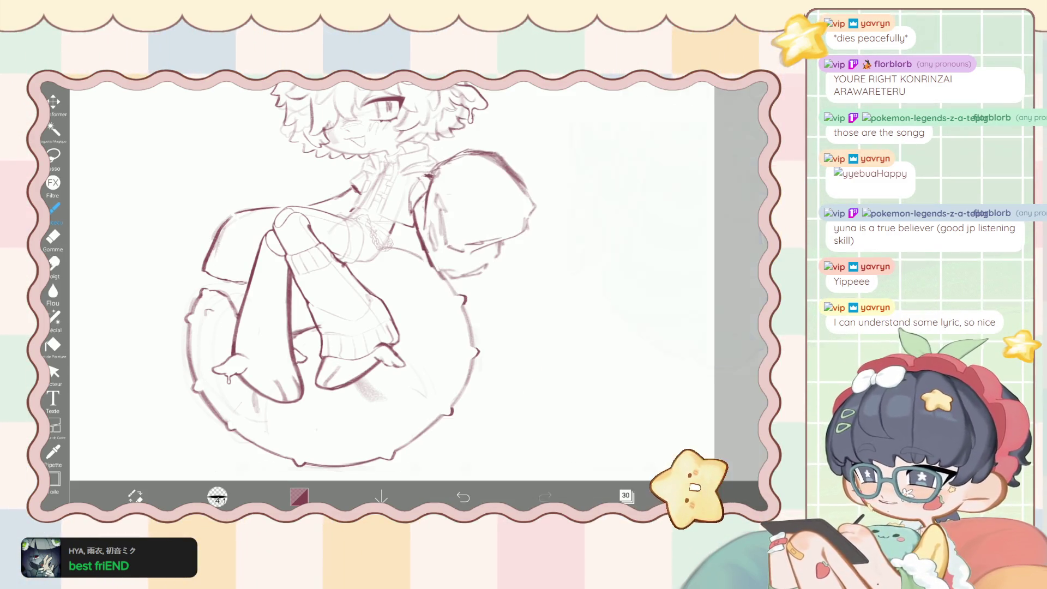
key("l")
scroll(349, 273, "up", 2)
Zoom in close on the chibi's legs and socks and set the brush to 5.4 px.
scroll(349, 272, "up", 2)
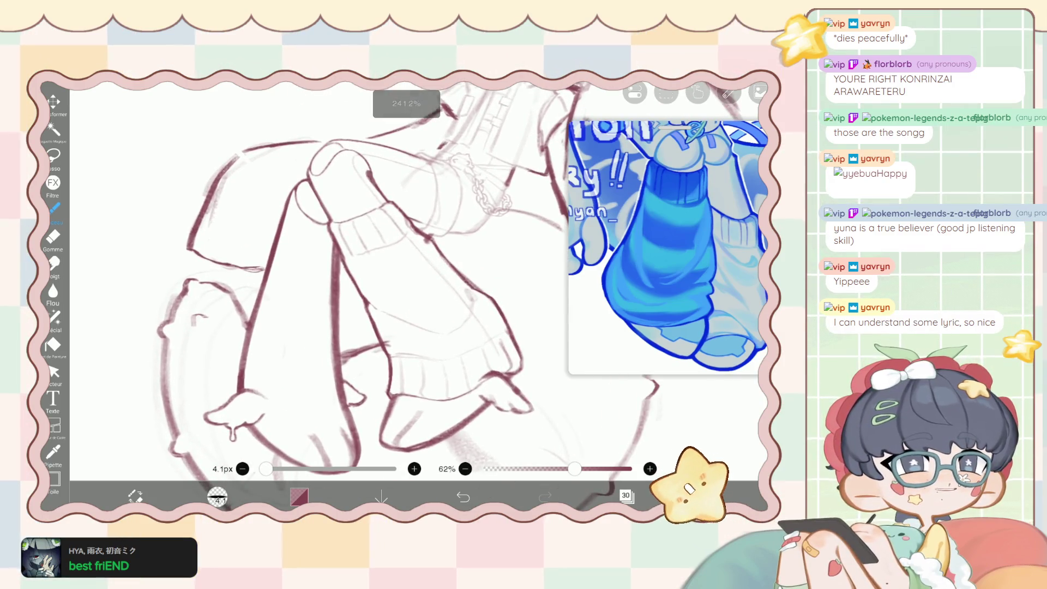
scroll(322, 409, "up", 2)
scroll(322, 409, "up", 2)
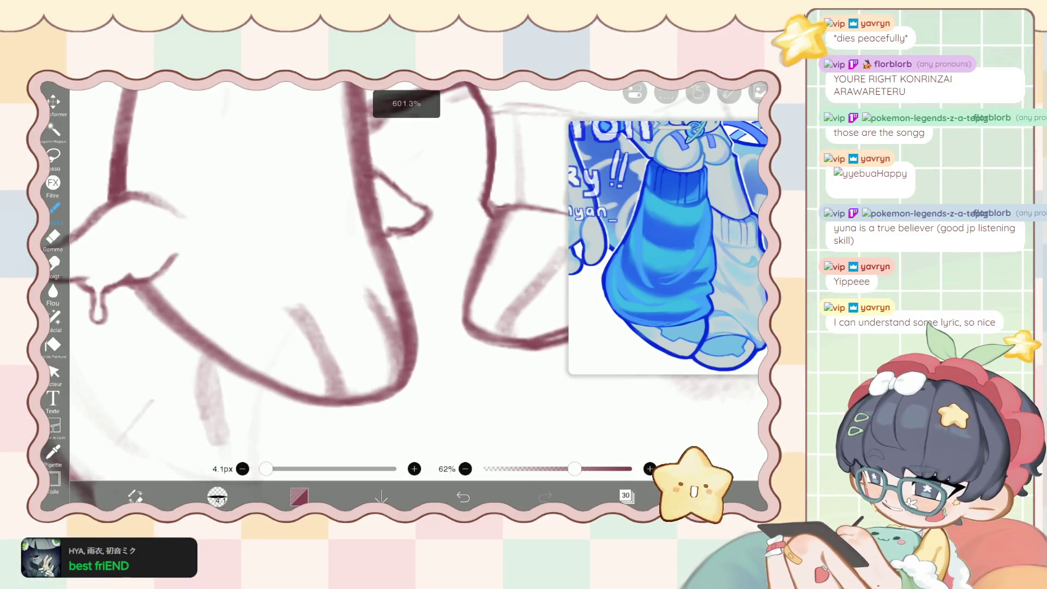
scroll(374, 269, "down", 2)
scroll(374, 269, "down", 2)
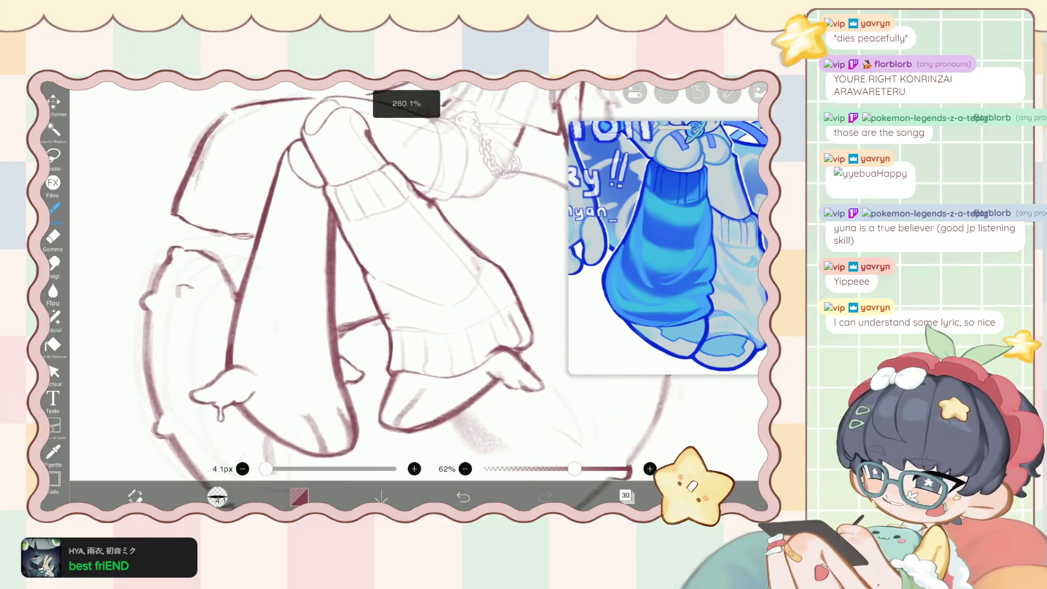
scroll(327, 273, "up", 1)
scroll(327, 272, "up", 1)
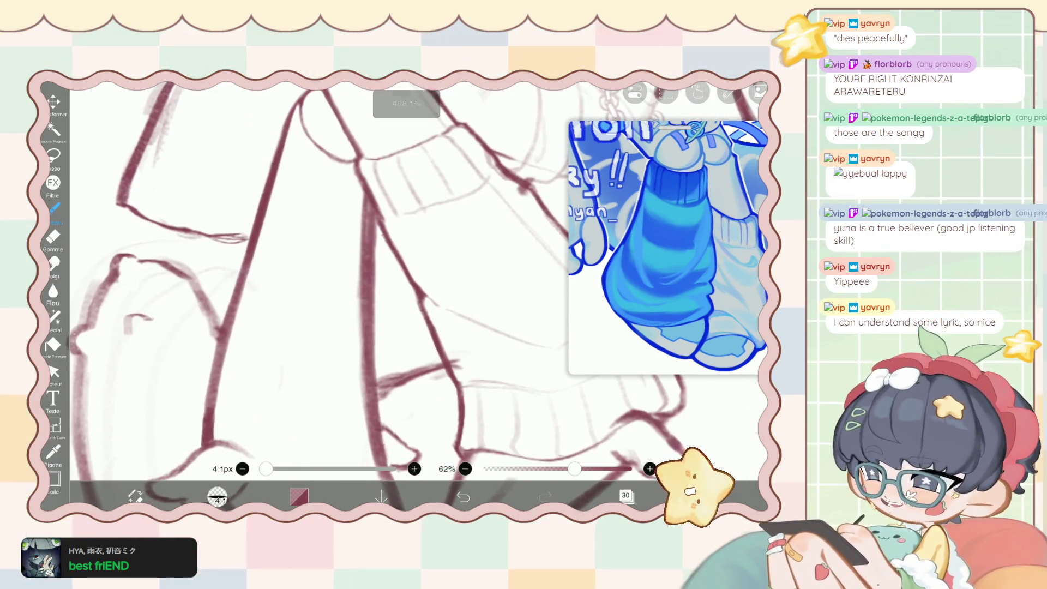